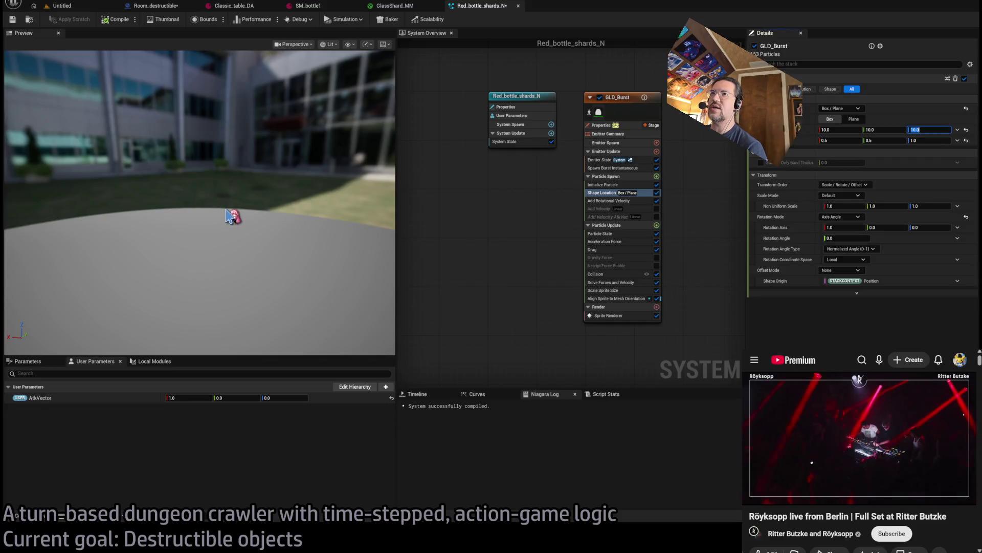
# Step: Set the Shape Location second vector's Z value to 0.5
pyautogui.moveTo(242, 211)
pyautogui.mouseDown()
pyautogui.moveTo(243, 240)
pyautogui.moveTo(286, 220)
pyautogui.mouseUp()
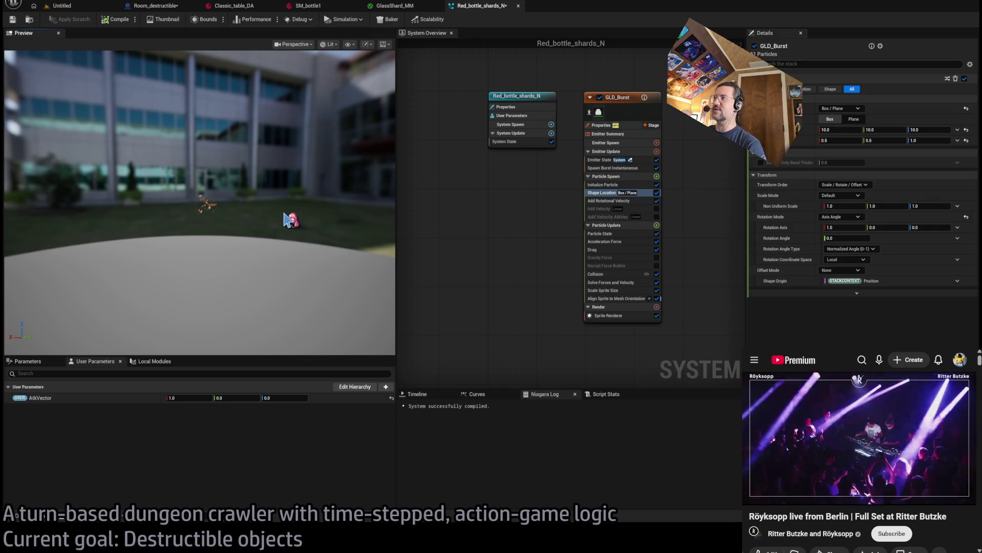
pyautogui.click(931, 140)
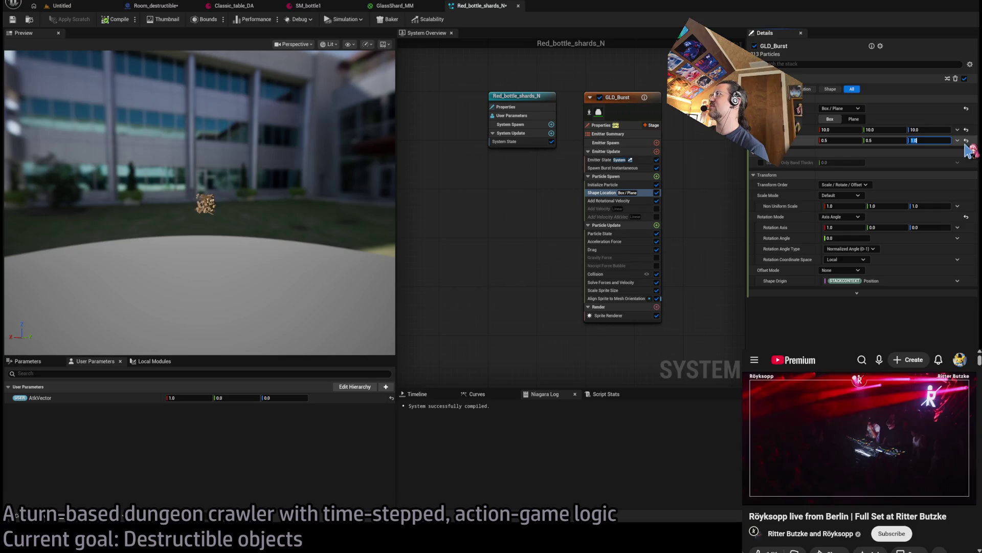
pyautogui.write('0.5')
pyautogui.moveTo(247, 169)
pyautogui.mouseDown()
pyautogui.moveTo(242, 207)
pyautogui.moveTo(264, 203)
pyautogui.mouseUp()
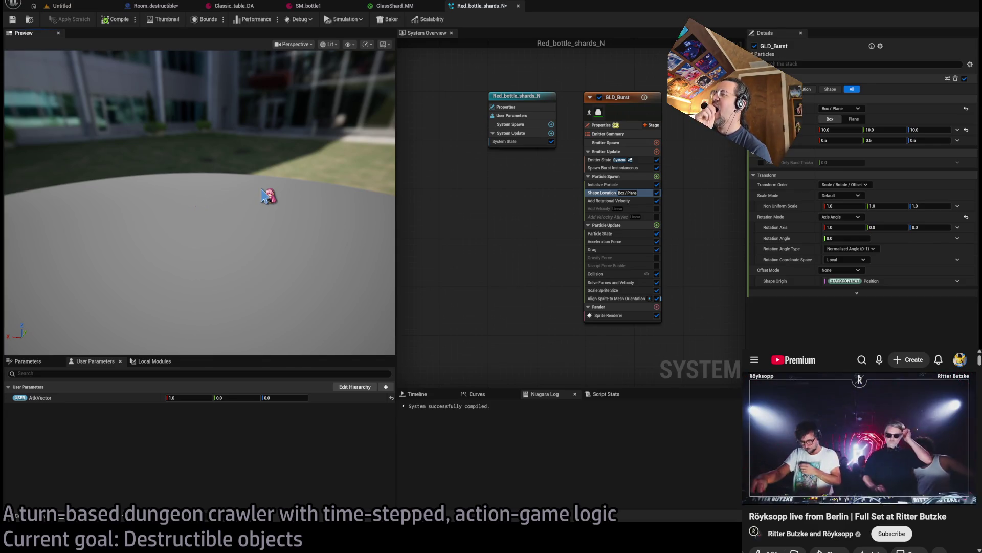
# Step: Set the Sprite Renderer material to GlassShard_MM and open the SM_bottle1 asset
pyautogui.click(612, 315)
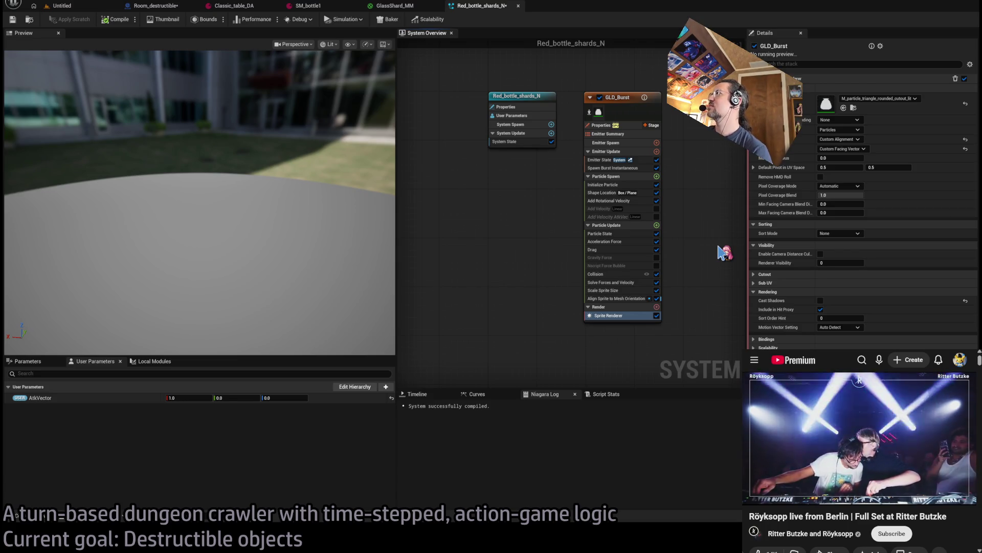
pyautogui.moveTo(244, 200); pyautogui.dragTo(205, 220)
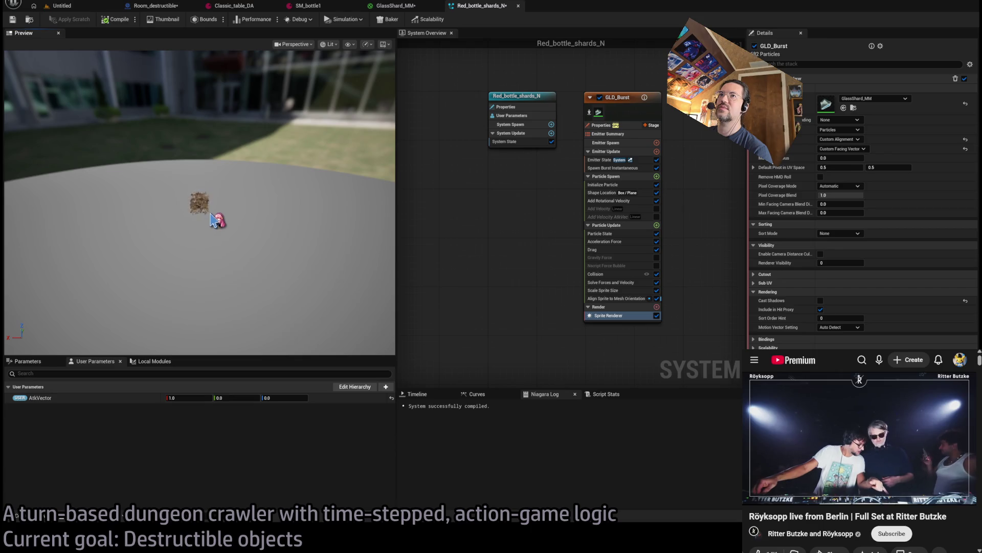
pyautogui.click(635, 185)
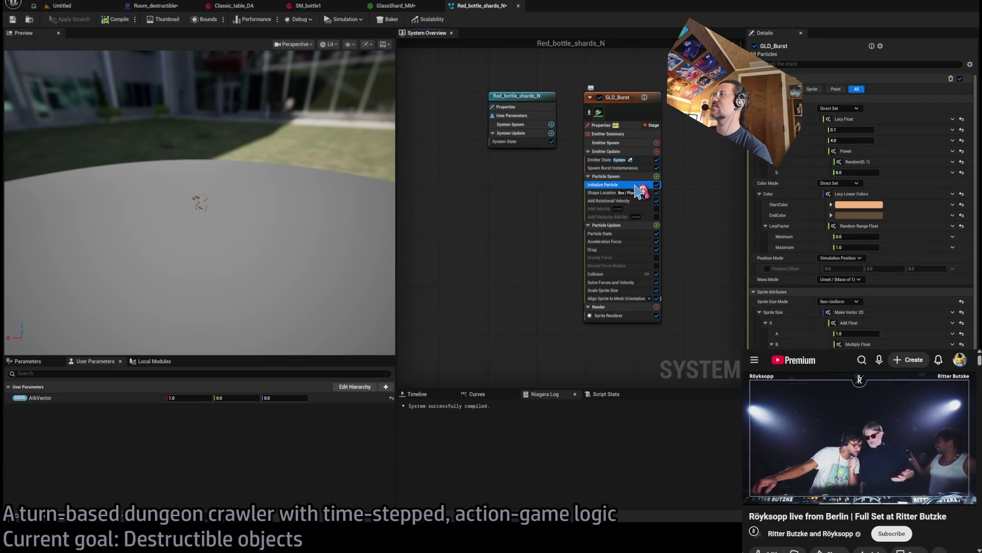
pyautogui.click(856, 211)
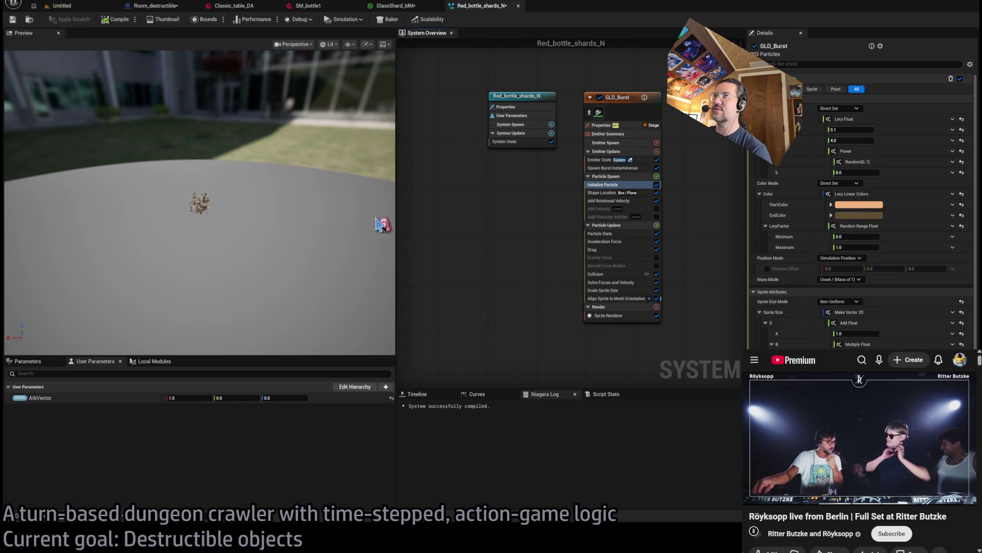
pyautogui.click(307, 6)
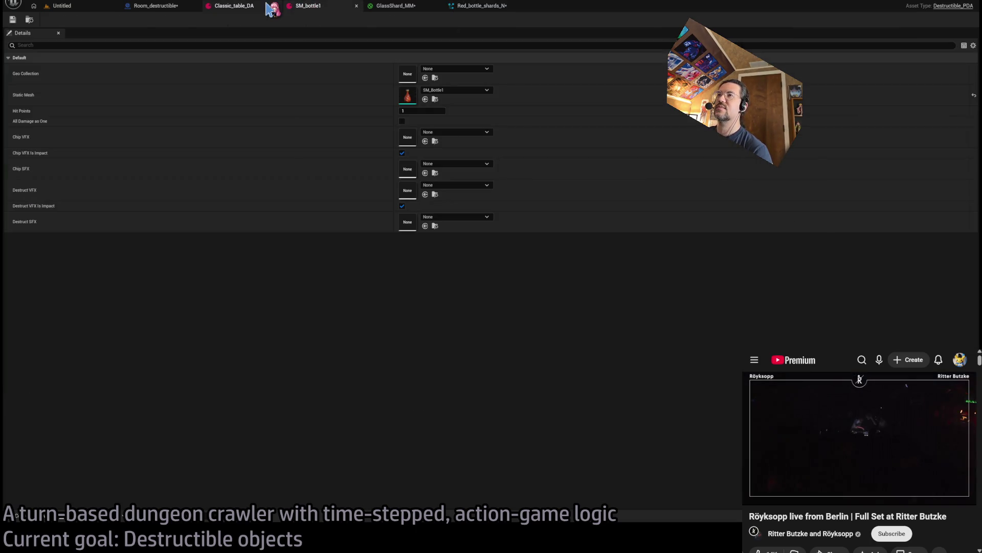
# Step: Open the SM_Bottle1 static mesh, orbit around it close up, then close it
pyautogui.doubleClick(408, 95)
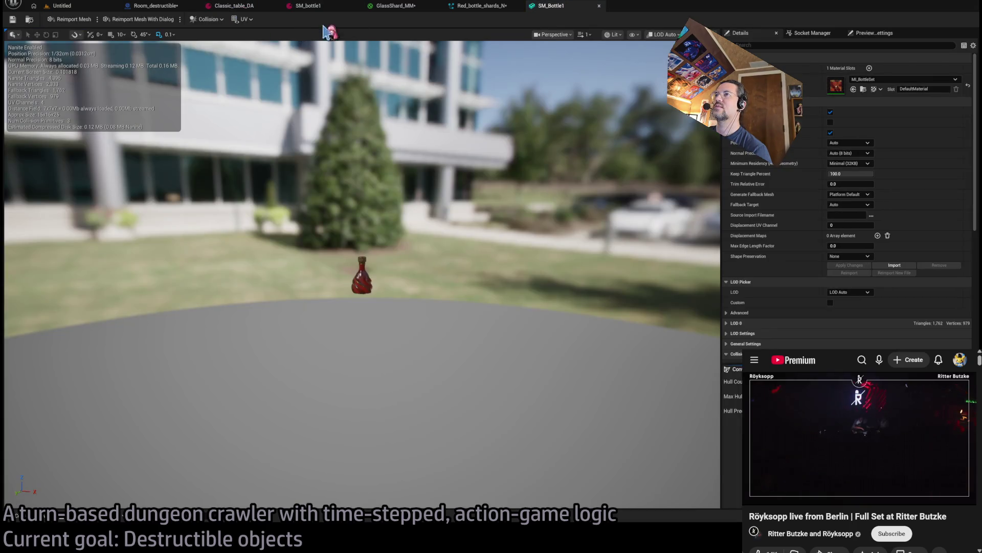
pyautogui.scroll(-5, 362, 223)
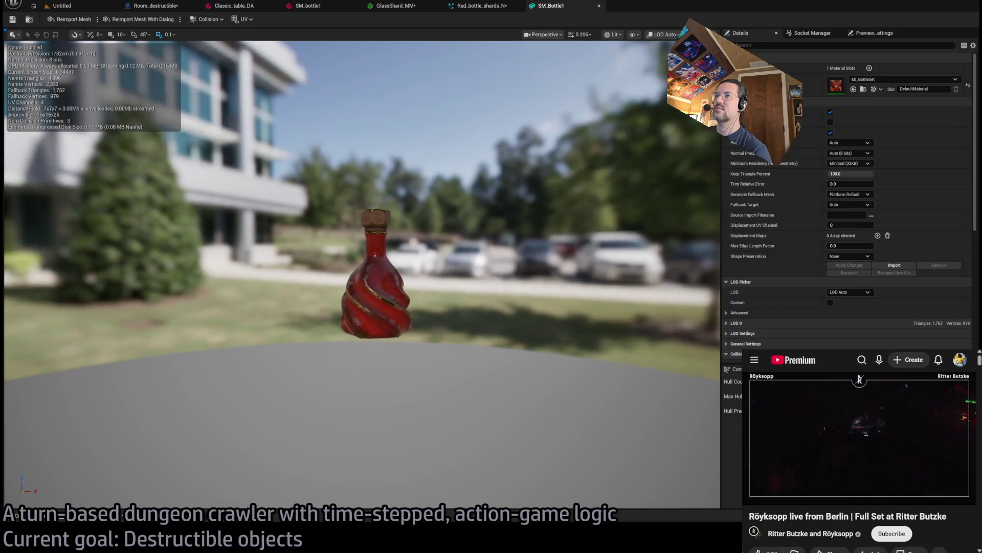
pyautogui.moveTo(378, 277)
pyautogui.mouseDown()
pyautogui.moveTo(378, 256)
pyautogui.moveTo(378, 277)
pyautogui.mouseUp()
pyautogui.moveTo(441, 160)
pyautogui.mouseDown()
pyautogui.moveTo(358, 174)
pyautogui.moveTo(374, 164)
pyautogui.moveTo(245, 167)
pyautogui.moveTo(307, 156)
pyautogui.moveTo(307, 176)
pyautogui.moveTo(307, 148)
pyautogui.moveTo(307, 169)
pyautogui.moveTo(307, 158)
pyautogui.moveTo(443, 268)
pyautogui.mouseUp()
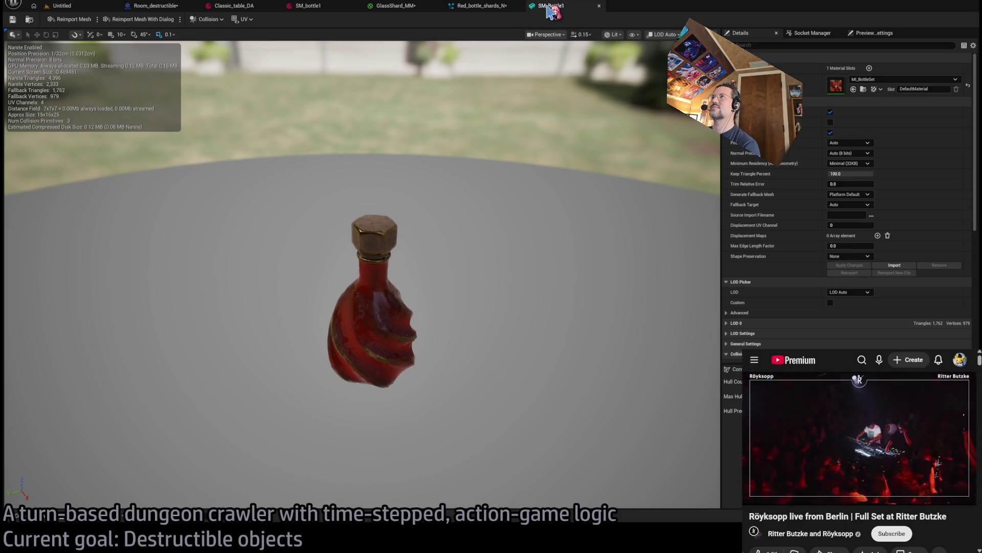
pyautogui.middleClick(552, 7)
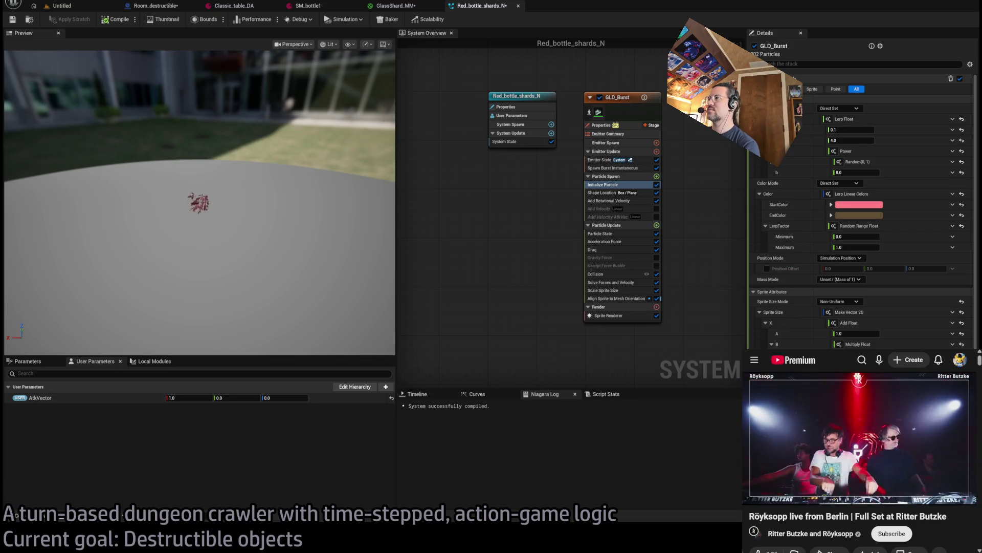
# Step: Make the Initialize Particle colours blend from a bright red start to an orange end, keeping Random Range Float LerpFactor
pyautogui.click(778, 272)
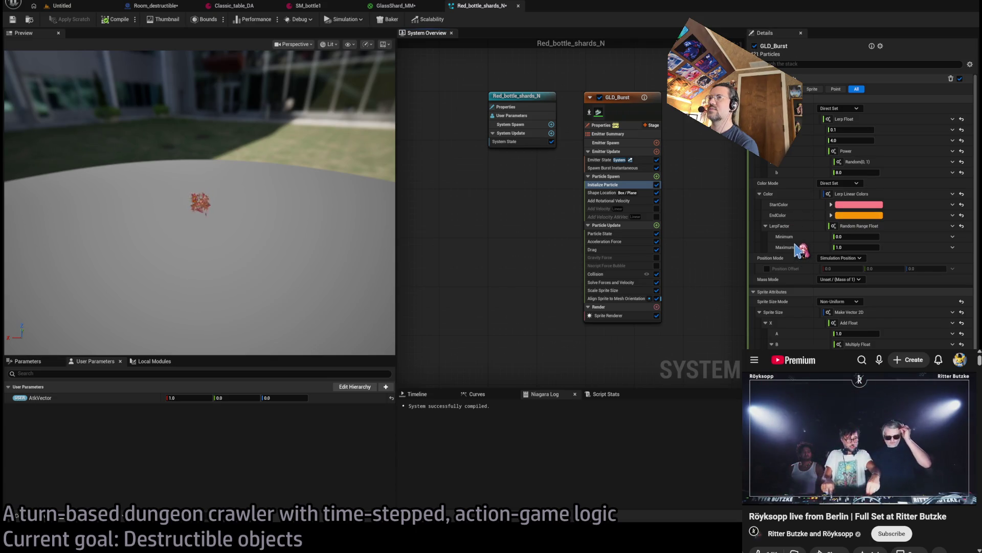
pyautogui.click(609, 184)
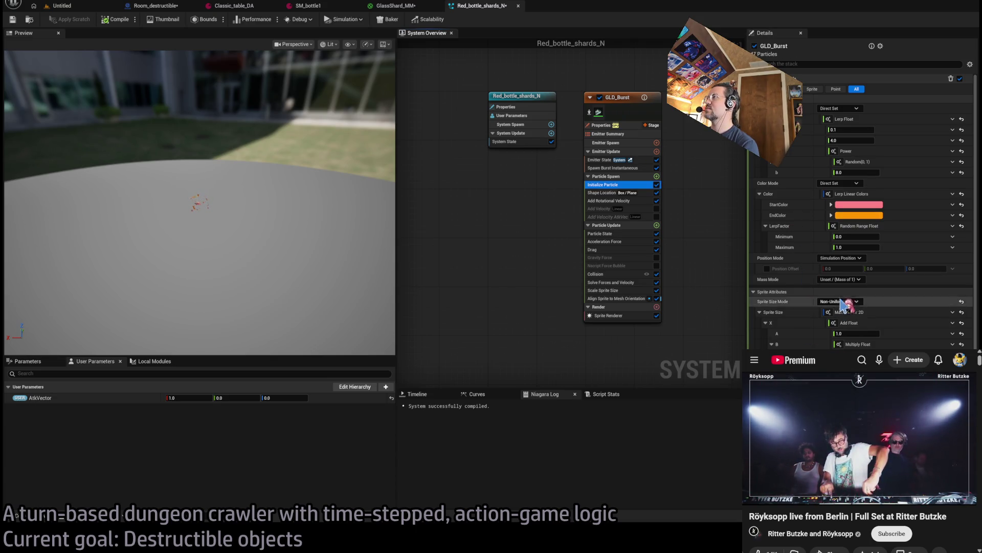
pyautogui.click(962, 226)
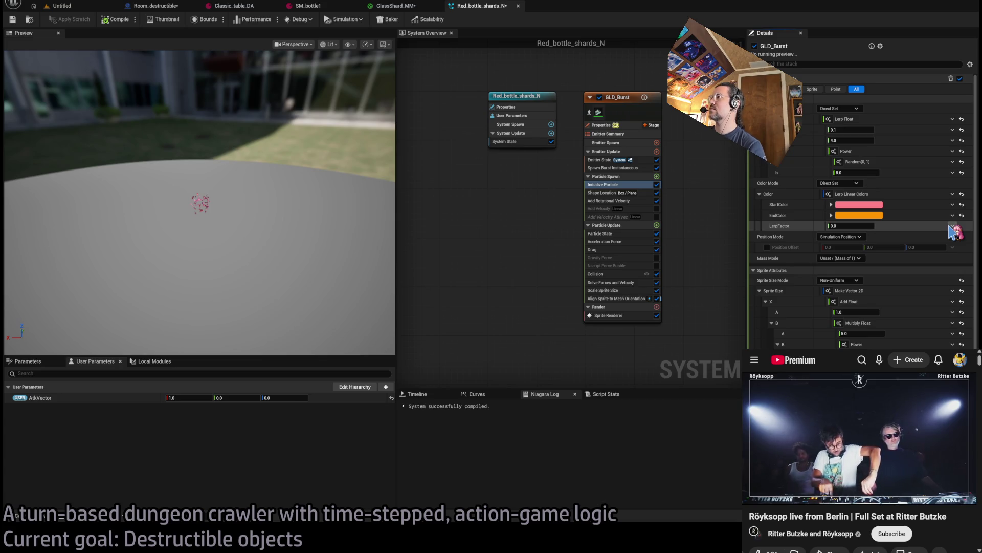
pyautogui.hotkey('ctrl', 'z')
pyautogui.hotkey('ctrl', 'z')
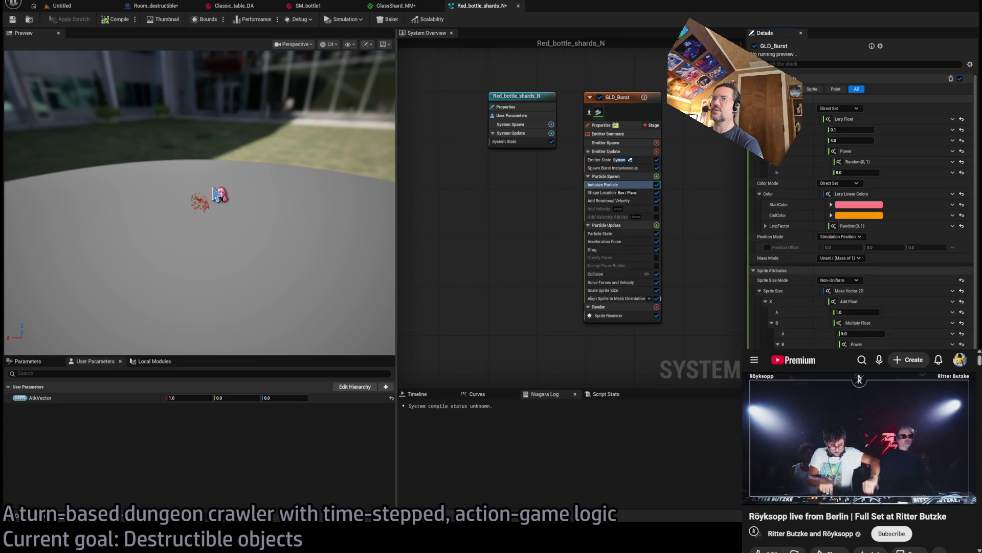
pyautogui.moveTo(216, 203); pyautogui.dragTo(190, 206)
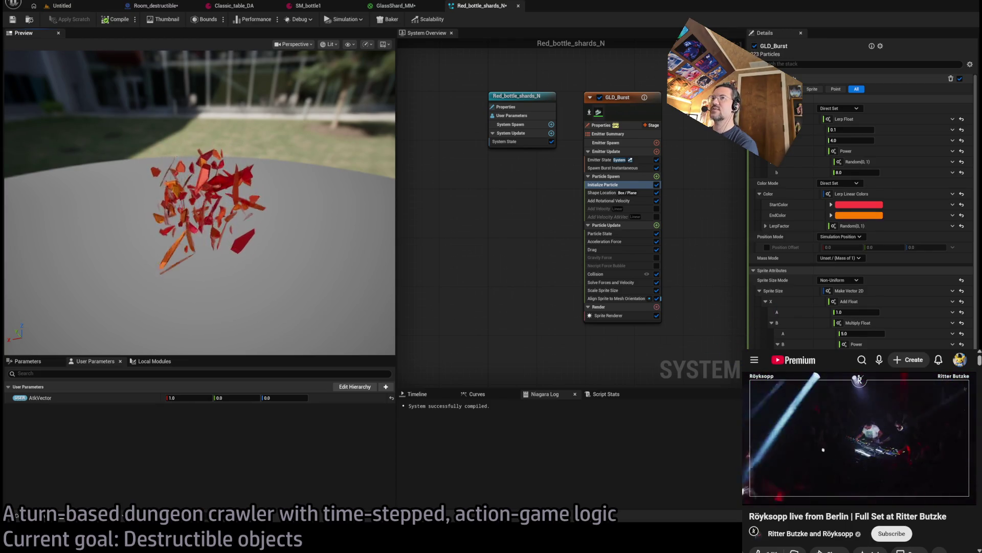
pyautogui.click(394, 6)
pyautogui.click(476, 5)
pyautogui.click(315, 8)
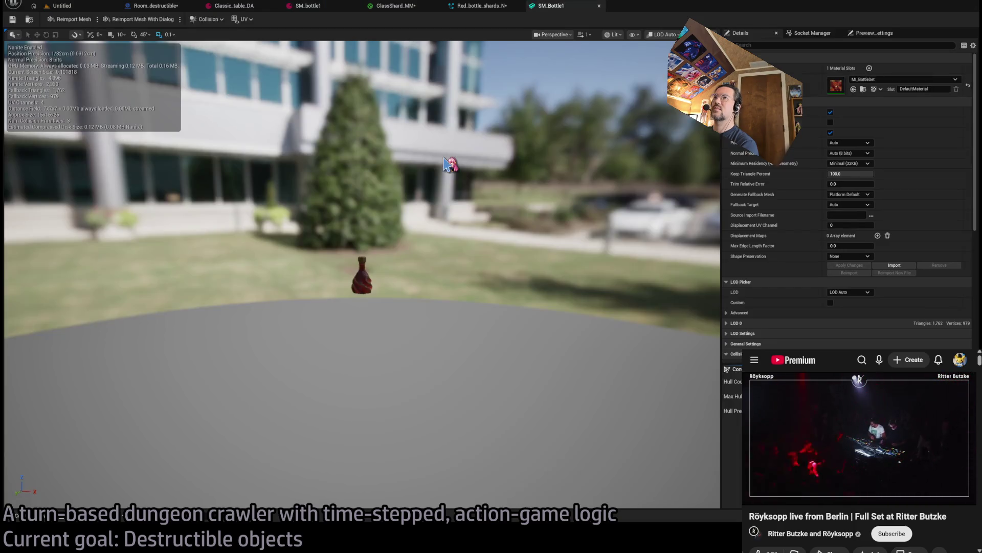
pyautogui.scroll(5, 417, 236)
pyautogui.scroll(-5, 362, 274)
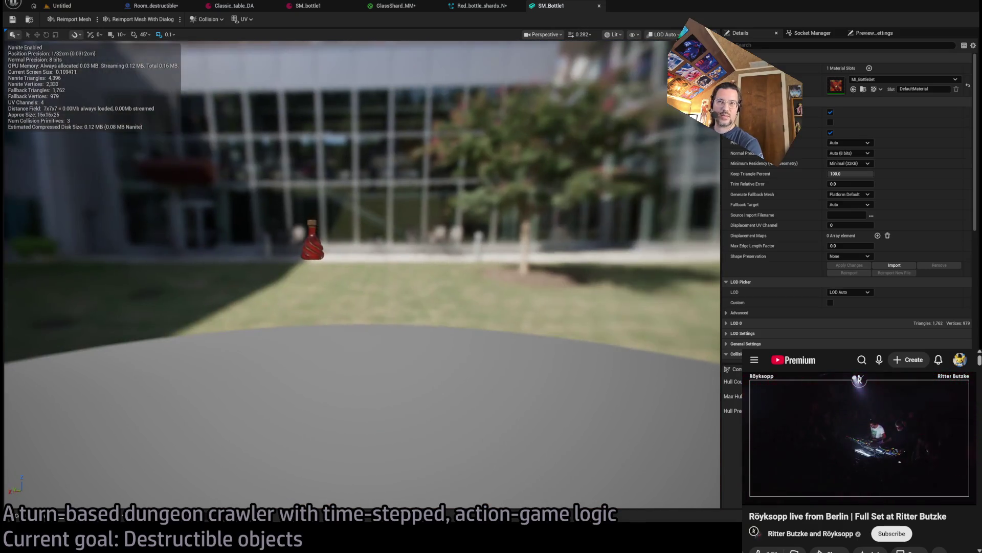
pyautogui.scroll(6, 478, 200)
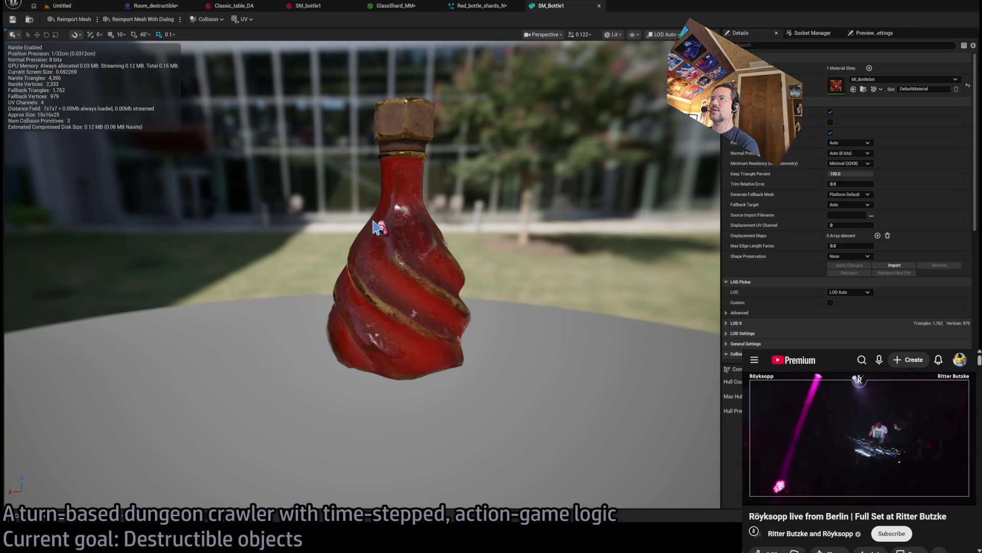
pyautogui.middleClick(558, 6)
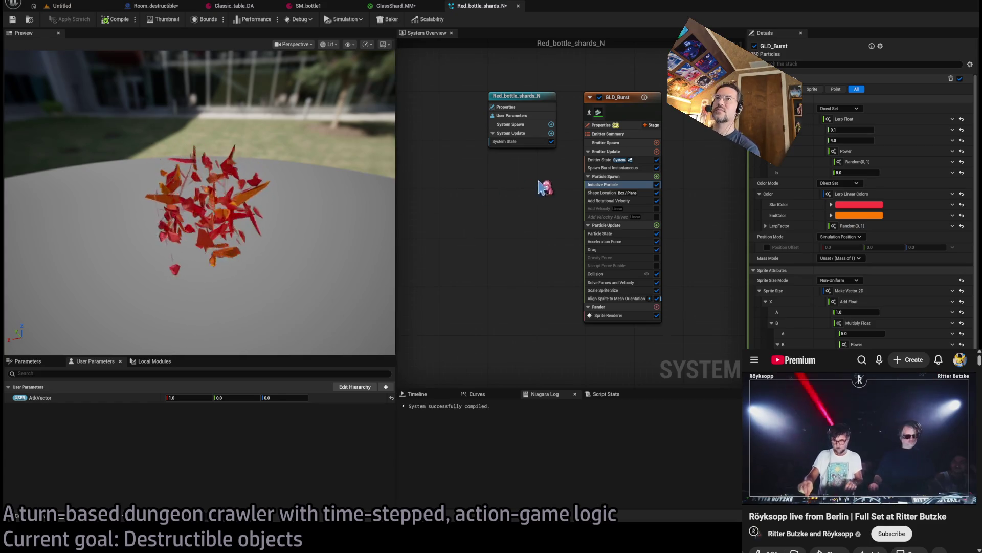
# Step: Try a Drag value of 2.5, keep it at 1.5, and save Red_bottle_shards_N
pyautogui.moveTo(379, 230); pyautogui.dragTo(379, 241)
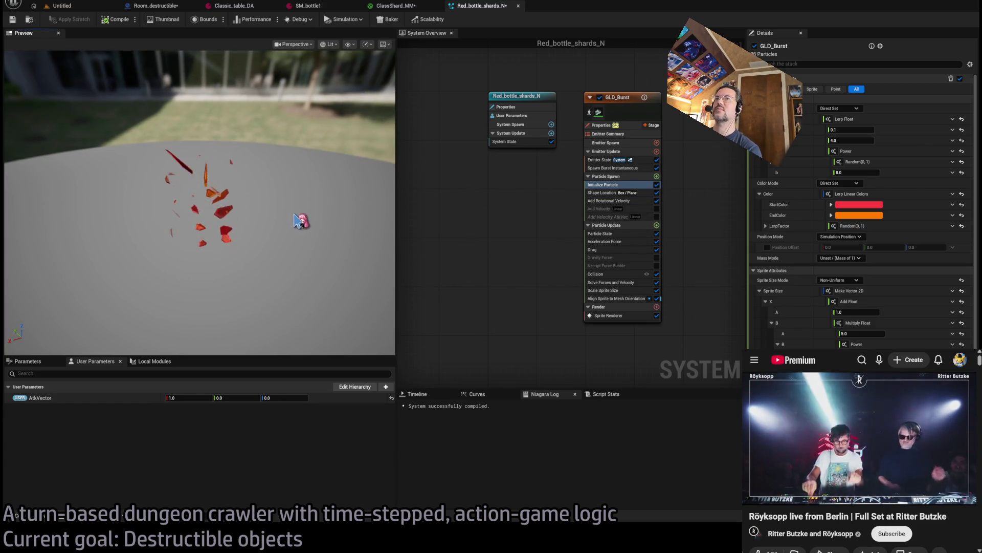
pyautogui.click(593, 250)
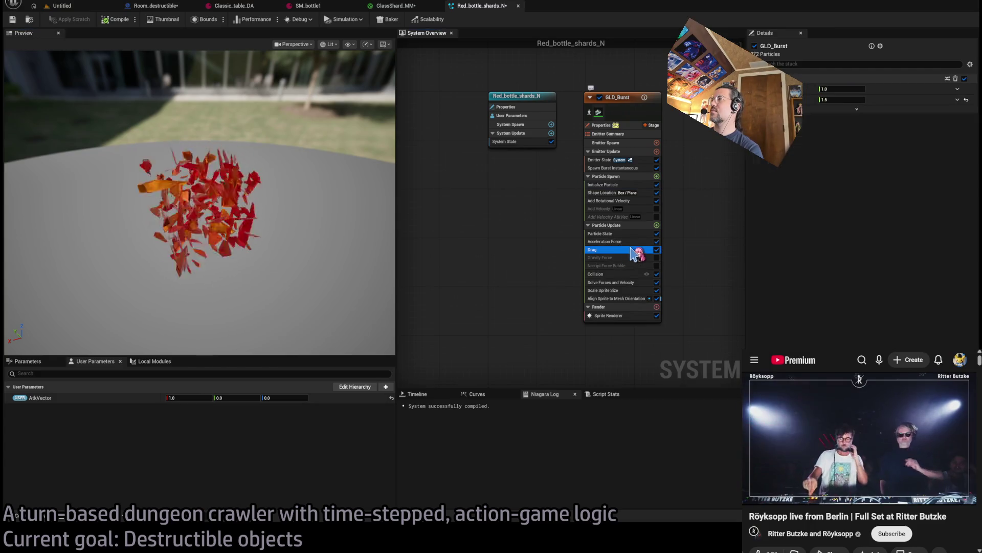
pyautogui.click(834, 100)
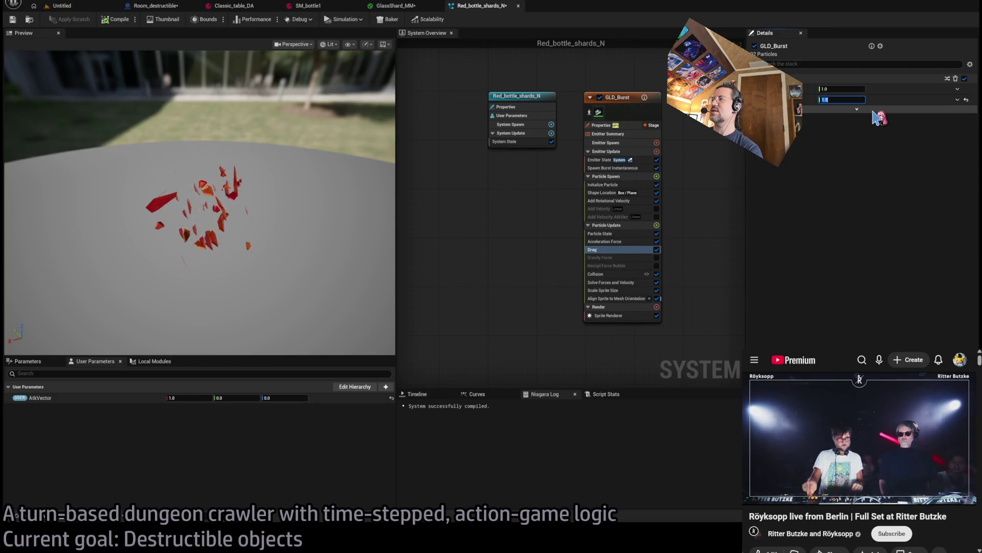
pyautogui.write('2')
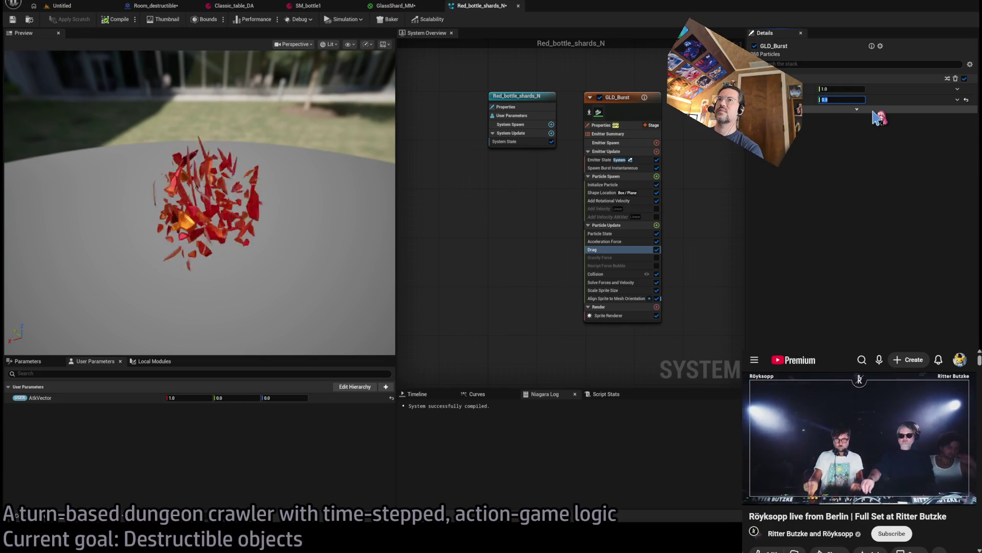
pyautogui.write('.5')
pyautogui.press('Return')
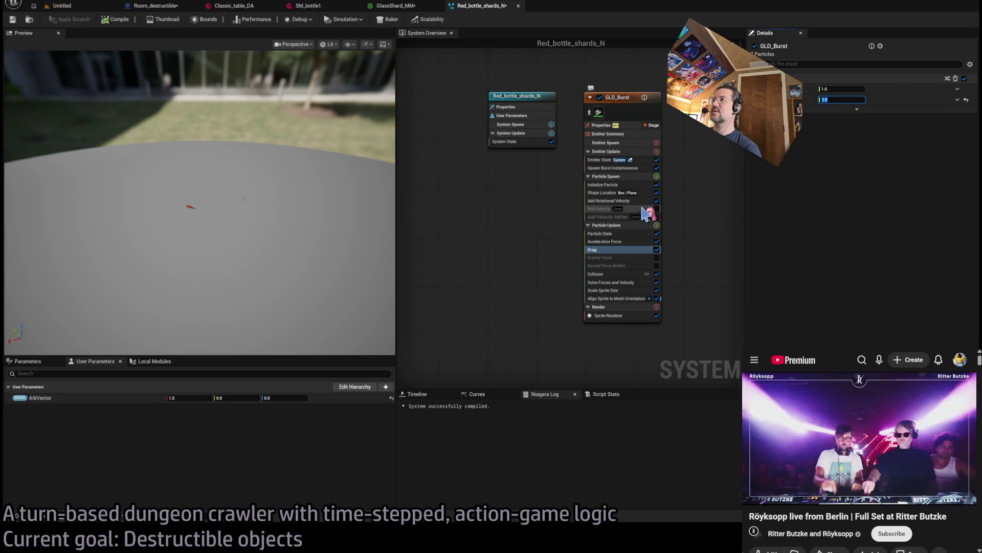
pyautogui.click(15, 22)
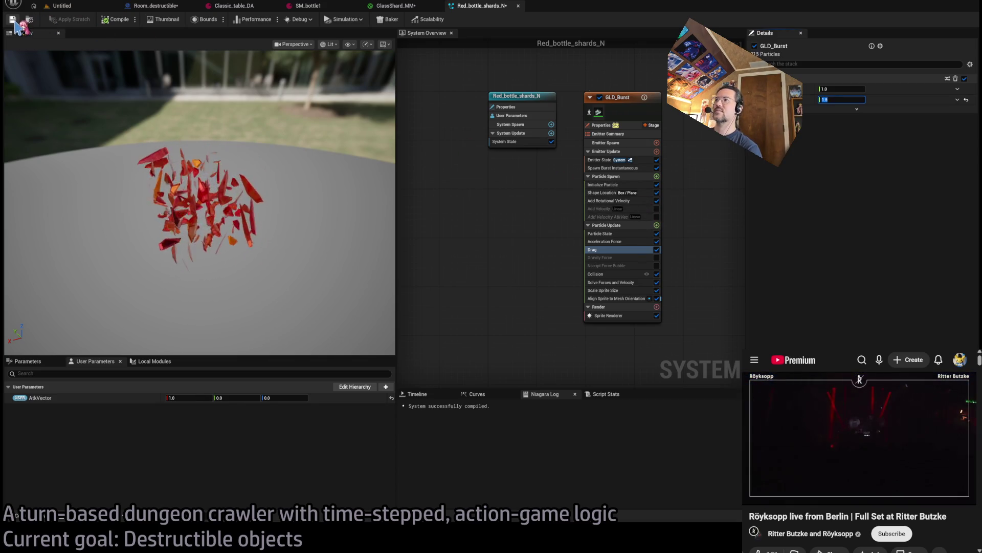
# Step: Assign Red_bottle_shards_N as SM_bottle1's Destruct VFX, save it, and return to level 1-17
pyautogui.click(315, 6)
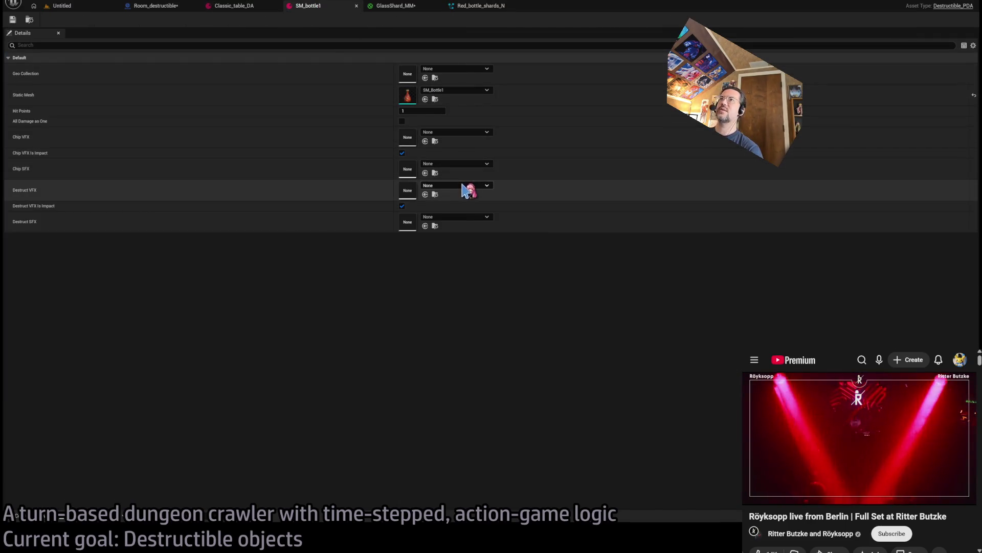
pyautogui.hotkey('ctrl', 'v')
pyautogui.click(13, 19)
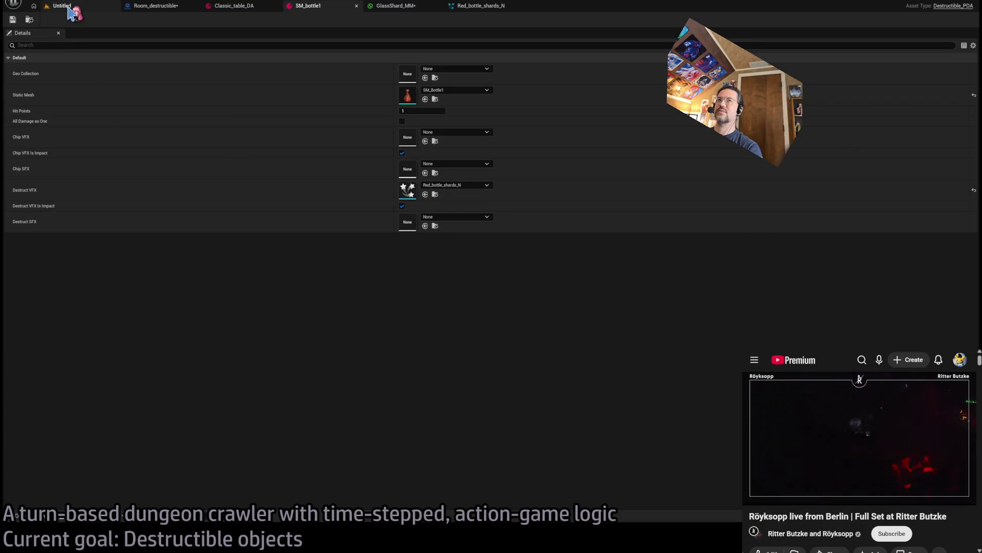
pyautogui.click(69, 7)
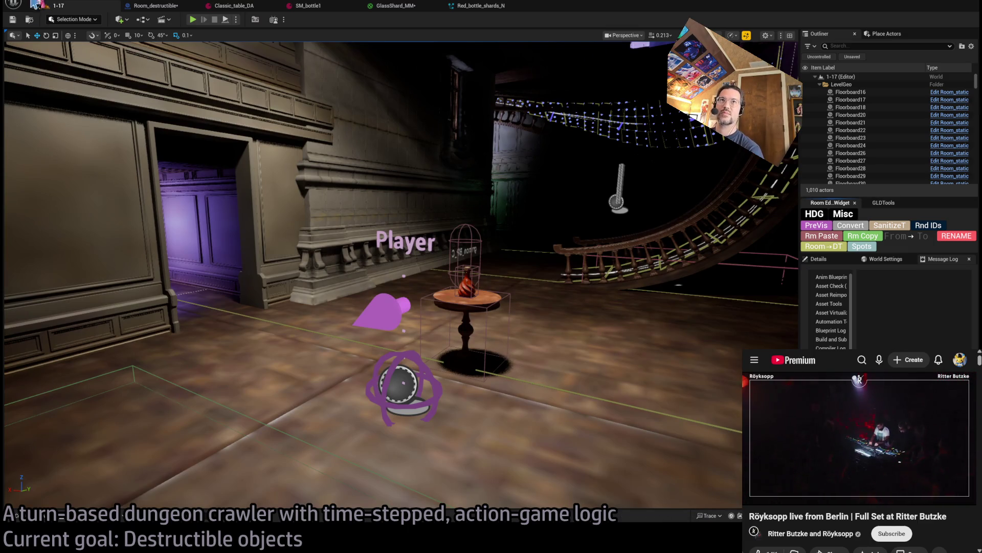
# Step: Play-test level 1-17, attacking the table and replaying the smash twice
pyautogui.click(192, 20)
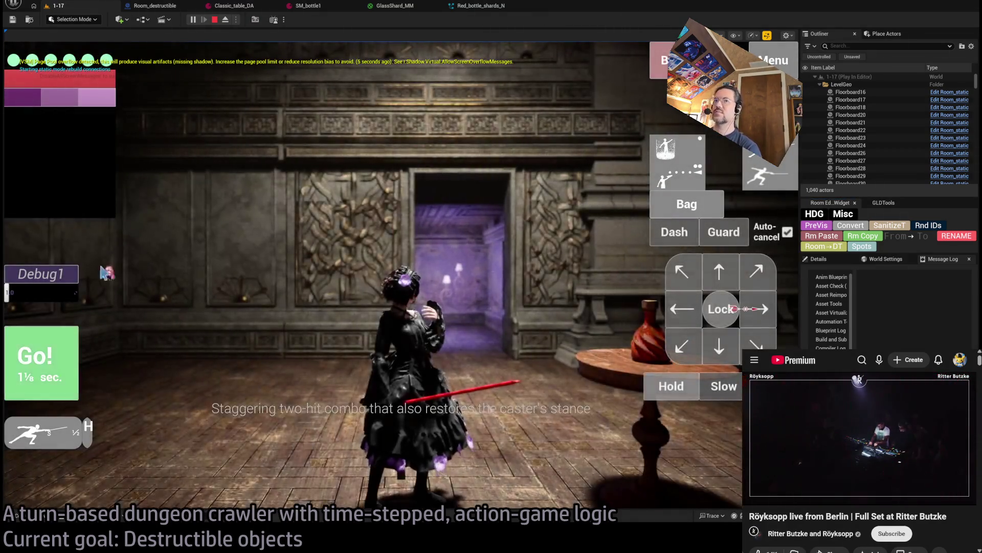
pyautogui.click(214, 19)
pyautogui.click(193, 19)
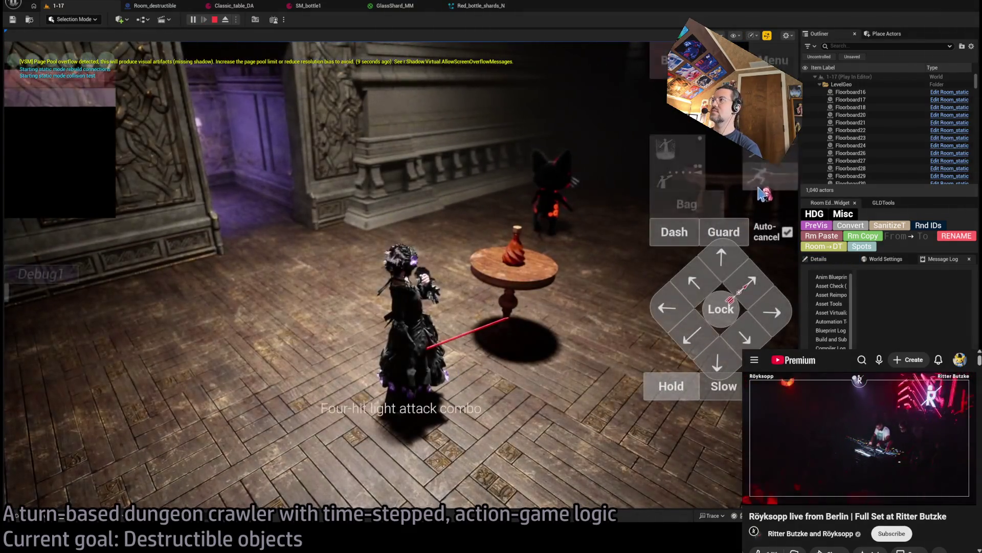
pyautogui.click(764, 194)
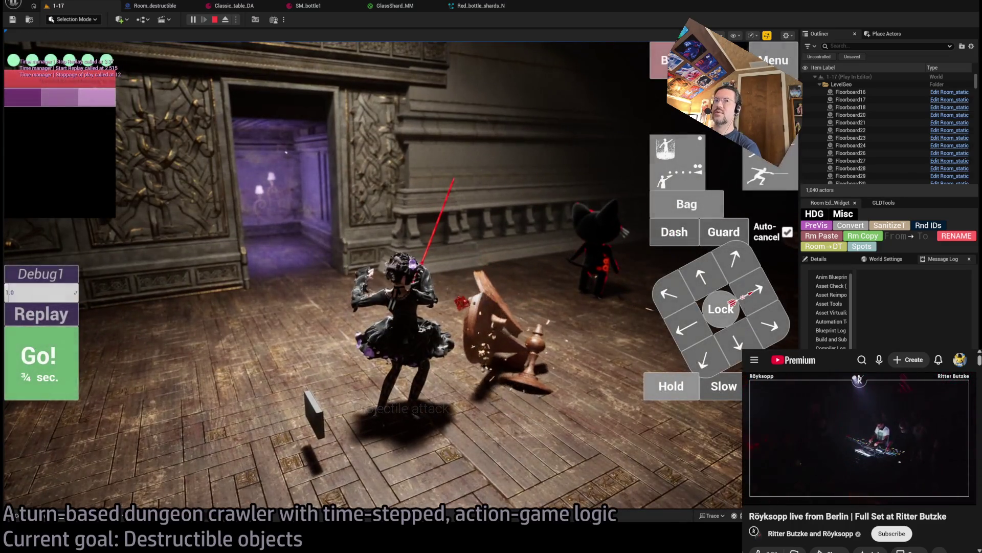
pyautogui.click(60, 317)
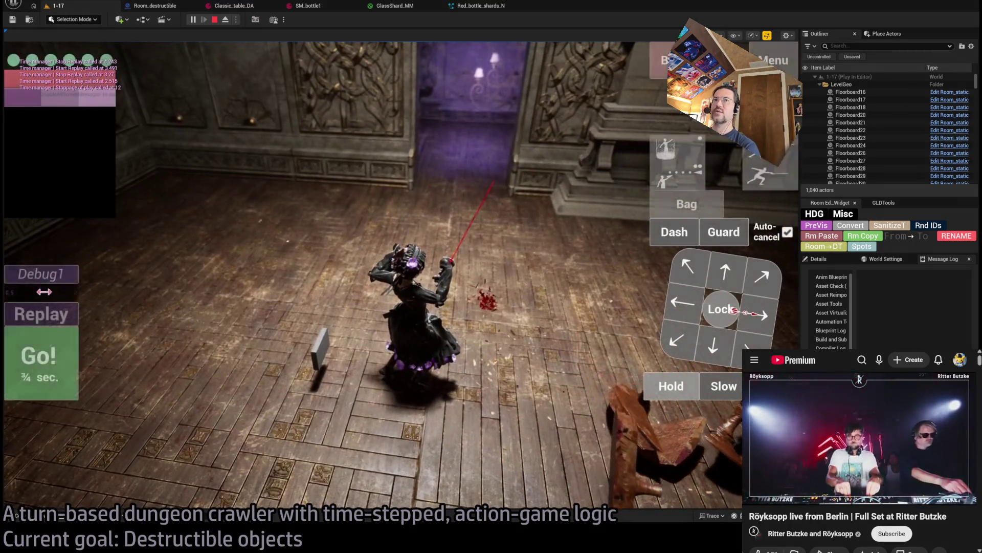
pyautogui.click(32, 311)
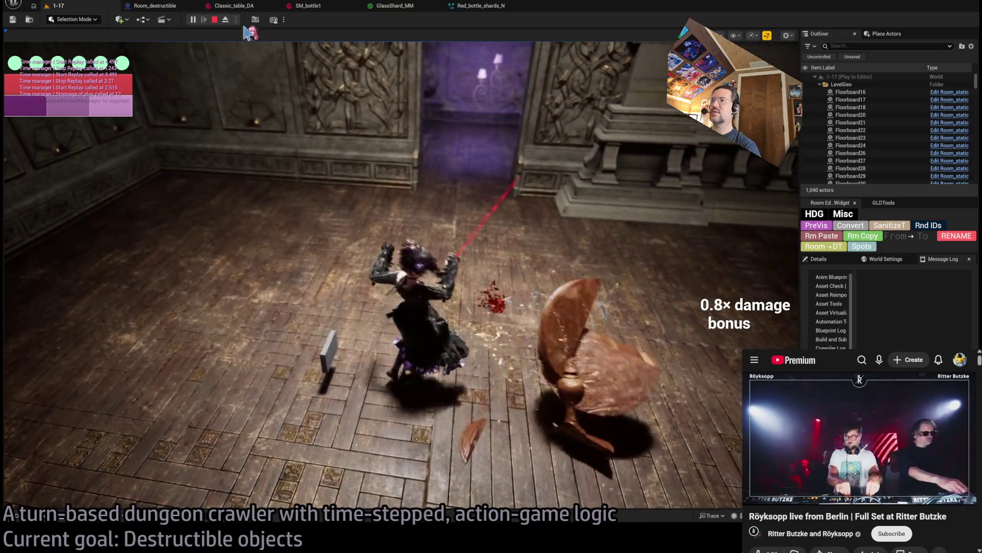
pyautogui.click(308, 8)
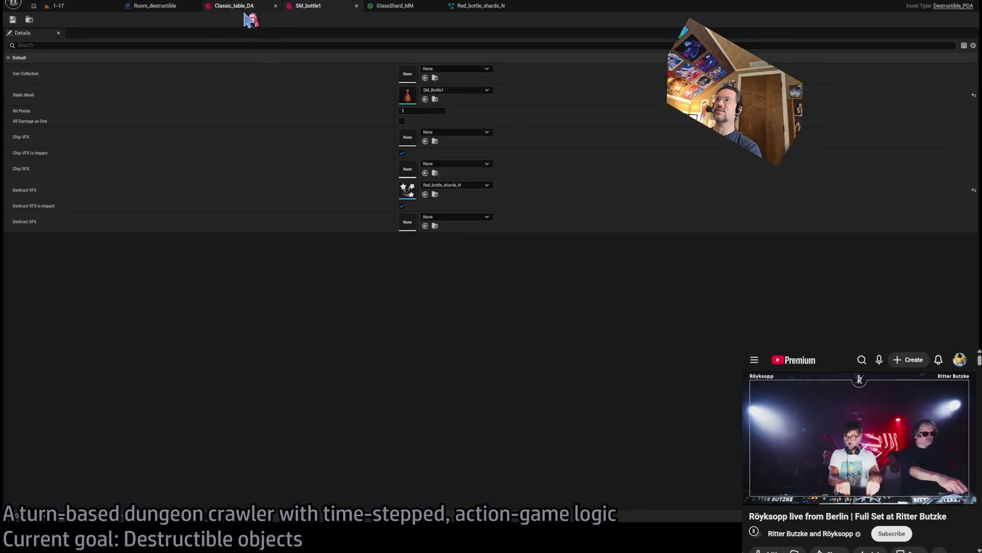
# Step: Turn off Chip VFX Is Impact and Destruct VFX Is Impact, then play-test the table smash
pyautogui.click(402, 153)
pyautogui.click(402, 206)
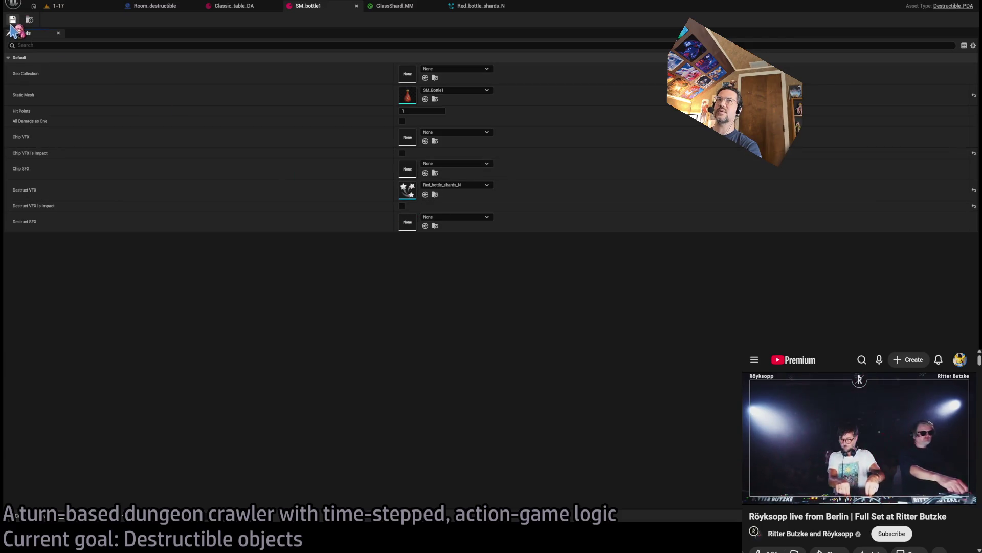
pyautogui.click(73, 8)
pyautogui.click(193, 20)
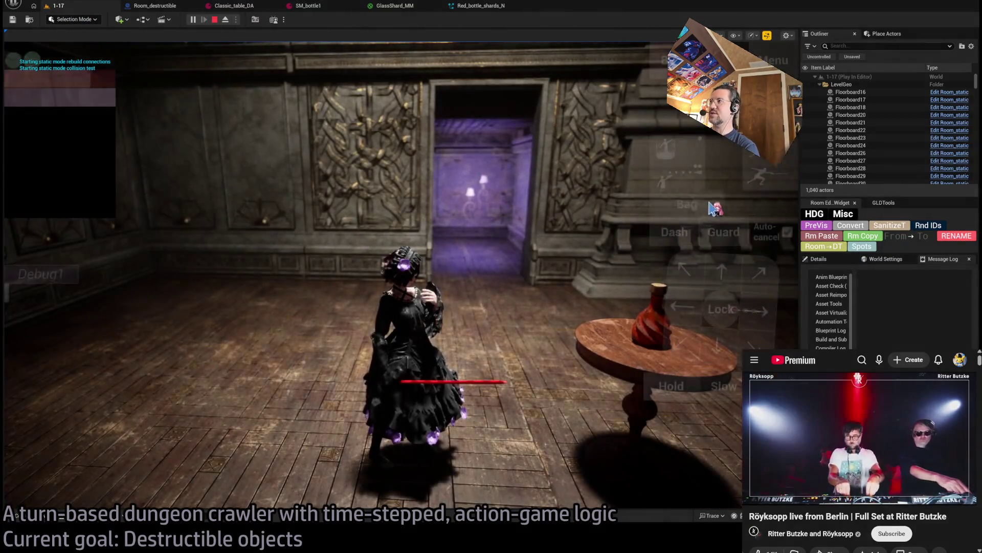
pyautogui.click(424, 305)
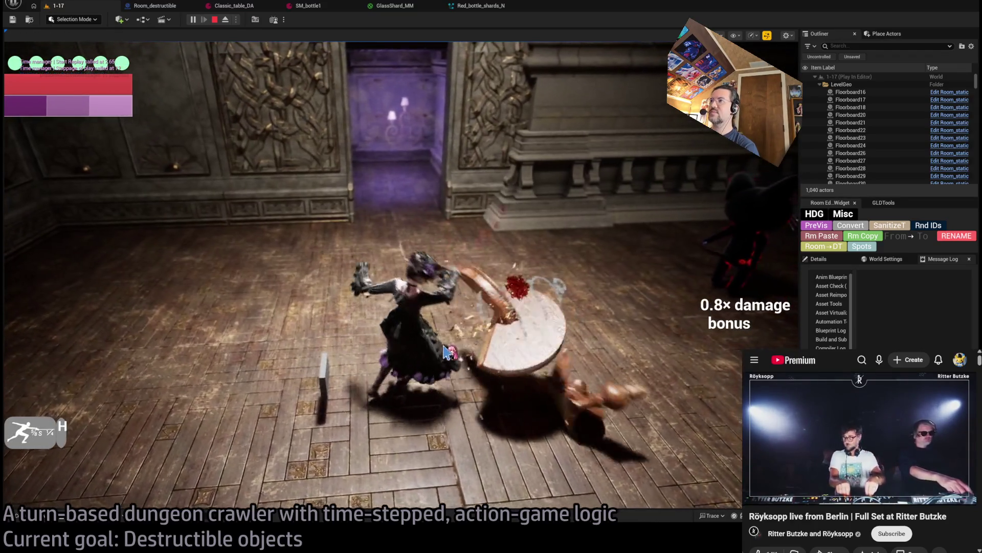
pyautogui.click(39, 312)
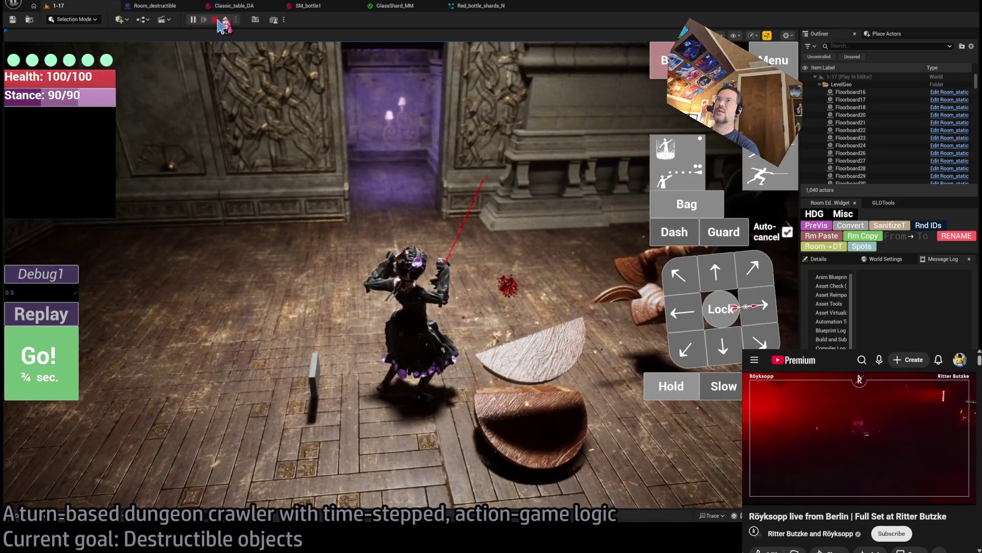
pyautogui.click(217, 21)
pyautogui.click(391, 6)
pyautogui.click(479, 6)
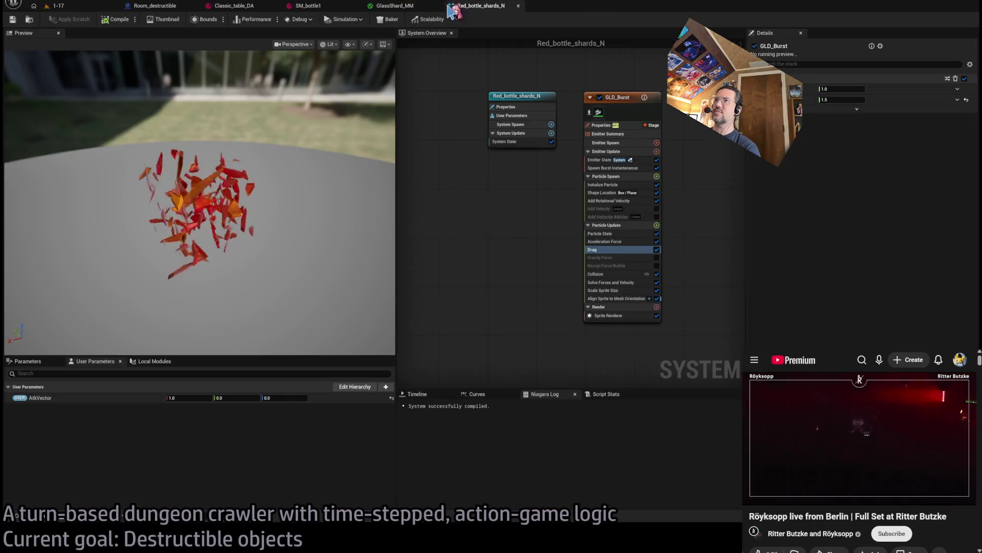
# Step: Make the Shape Location box 10 on each axis times Engine Owner Scale, then play-test 1-17
pyautogui.click(603, 194)
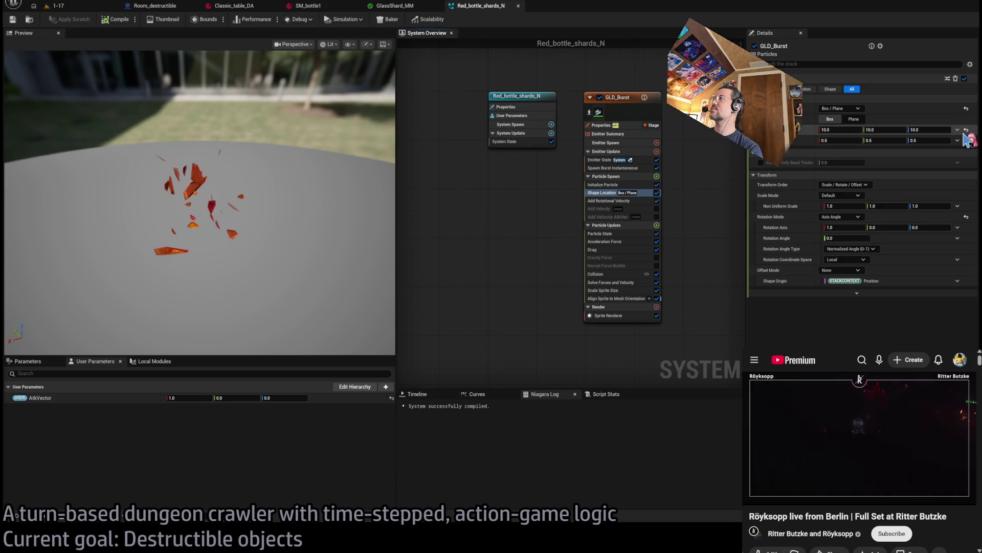
pyautogui.click(966, 131)
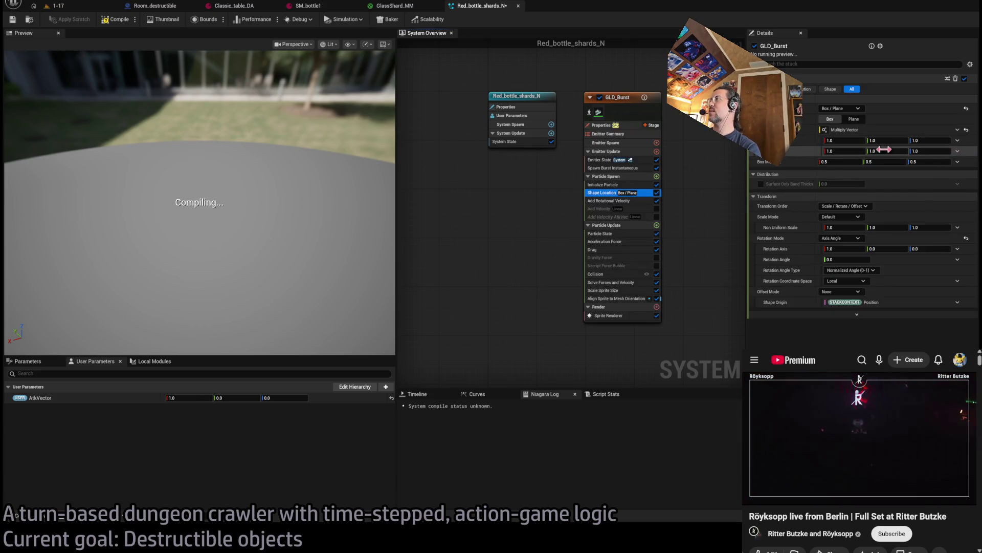
pyautogui.write('10')
pyautogui.press('Tab')
pyautogui.write('10')
pyautogui.press('Return')
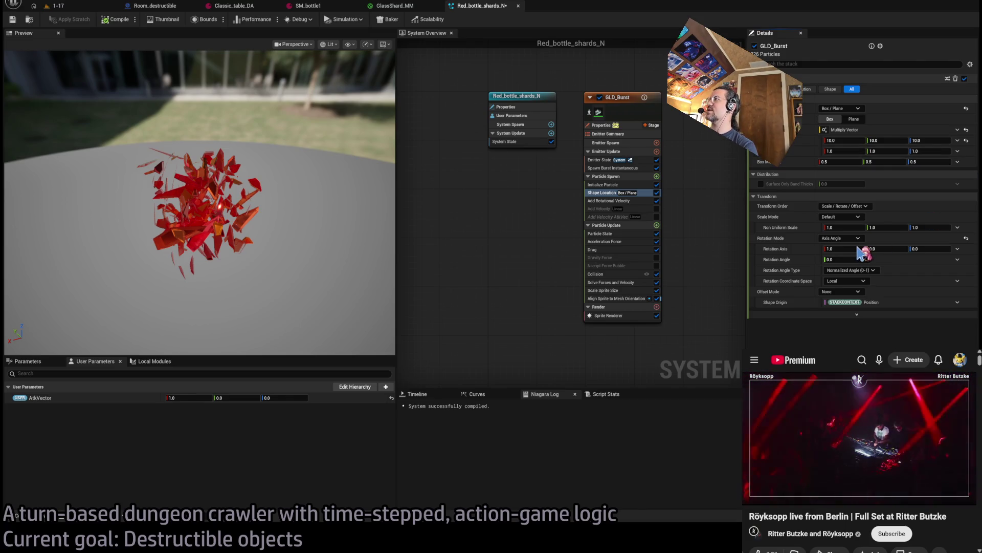
pyautogui.hotkey('ctrl', 'z')
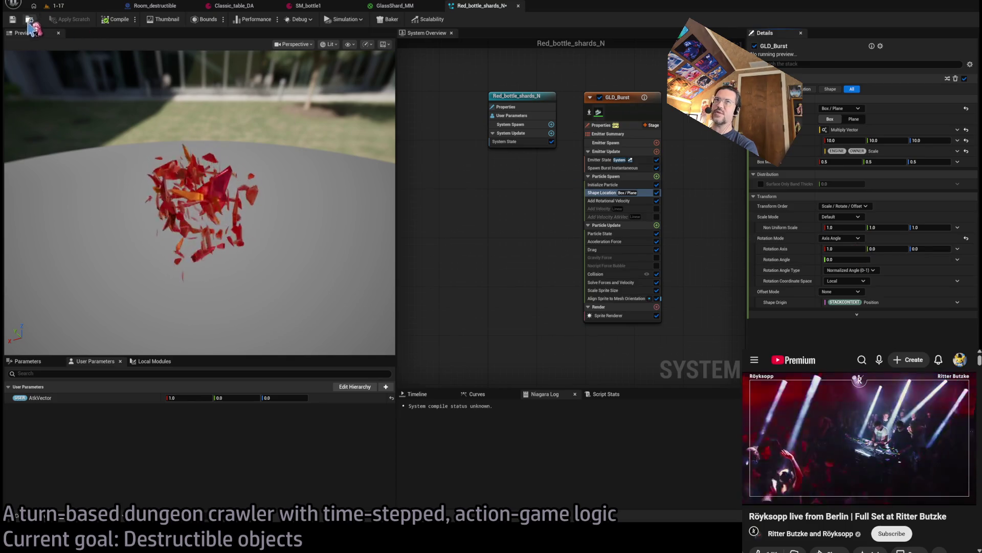
pyautogui.click(91, 9)
pyautogui.hotkey('alt', 'p')
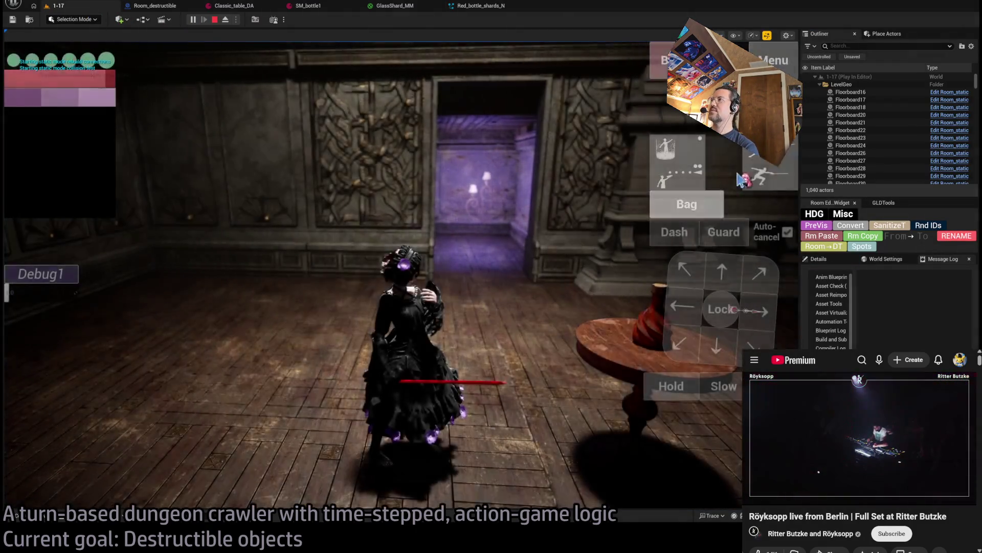
# Step: Launch the queued attack to smash the table, then stop play-testing with Esc
pyautogui.press('space')
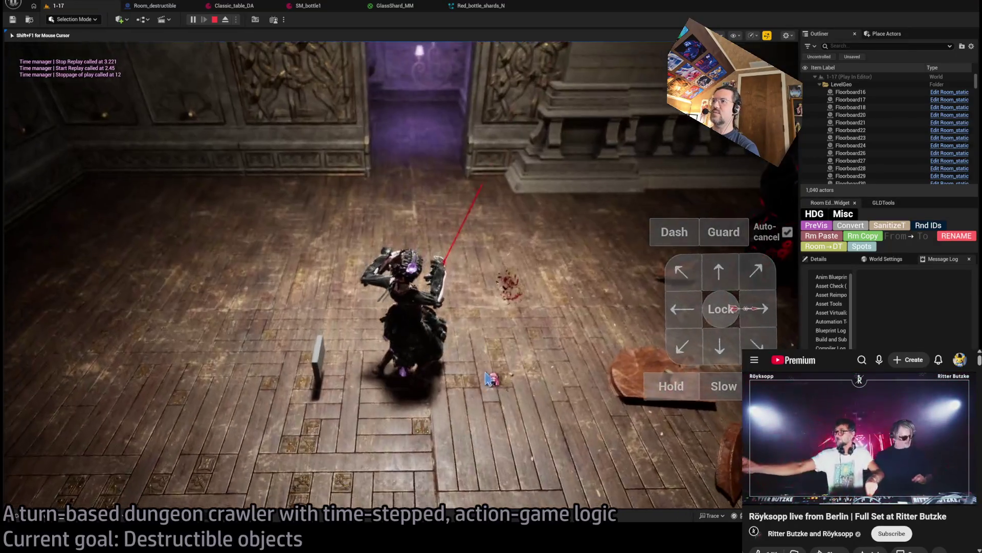
pyautogui.press('Escape')
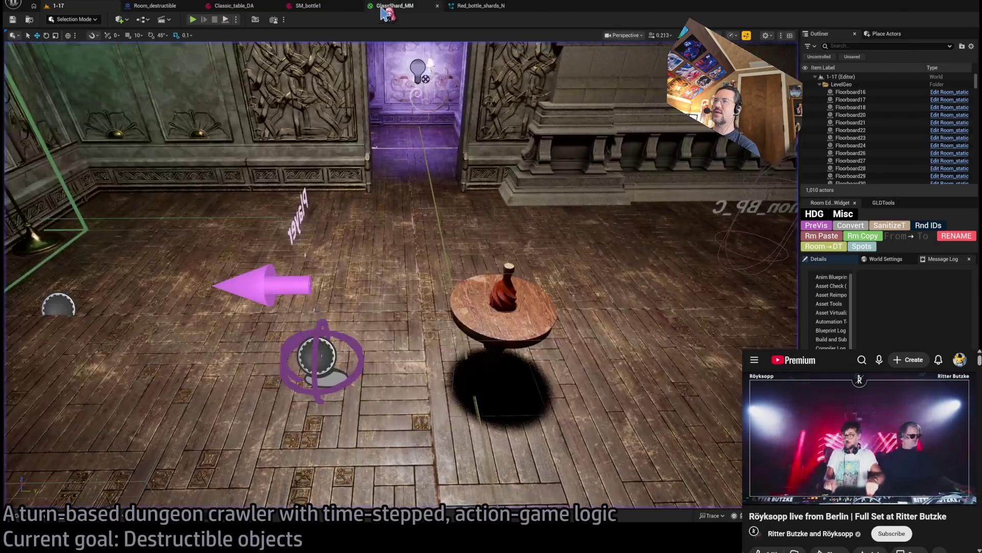
pyautogui.click(415, 7)
pyautogui.click(471, 7)
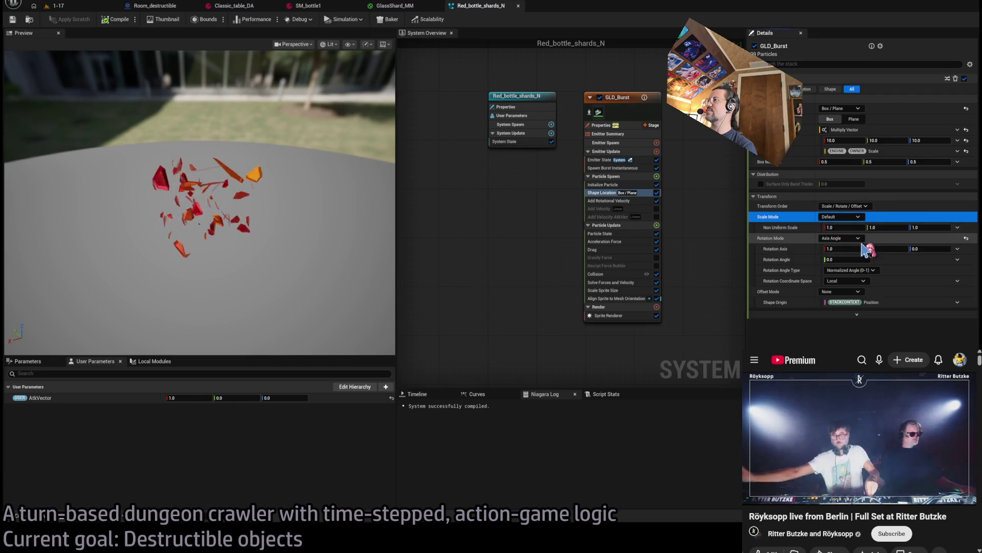
# Step: Revert the spawn Rotation Mode to Default and recompile Red_bottle_shards_N
pyautogui.hotkey('ctrl', 'z')
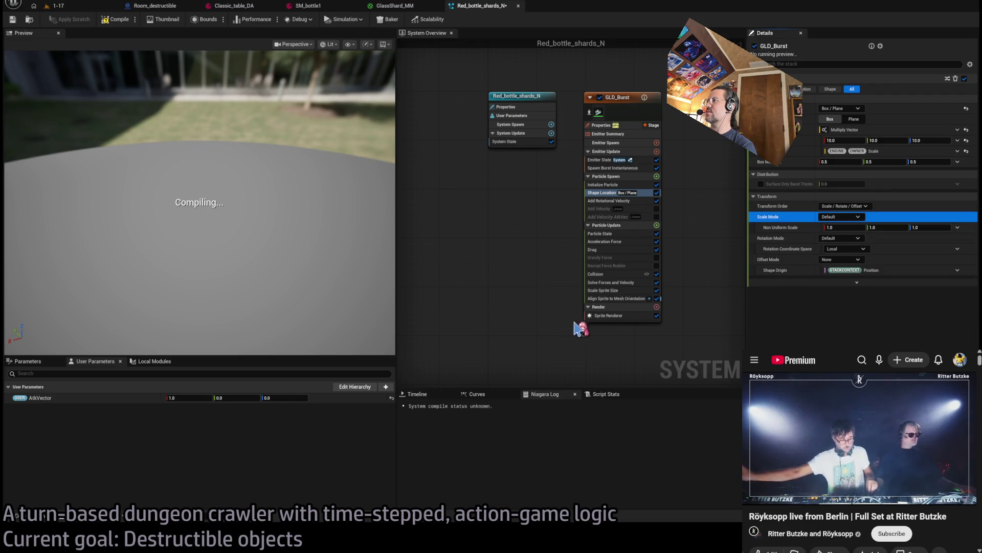
pyautogui.click(117, 20)
pyautogui.click(88, 8)
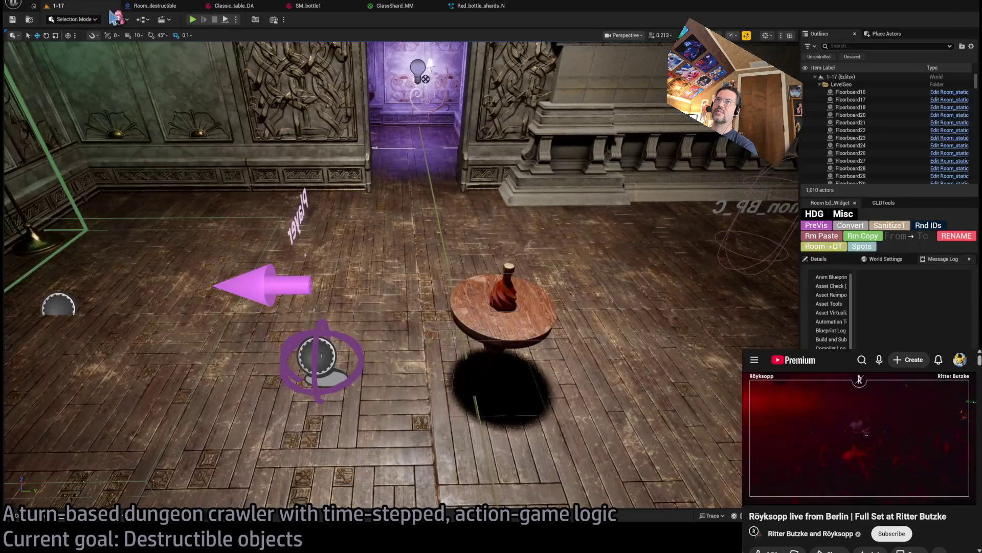
# Step: Play-test with Debug1 lowered to 0.5, replay the red shard burst from a free camera, then stop
pyautogui.hotkey('alt', 'p')
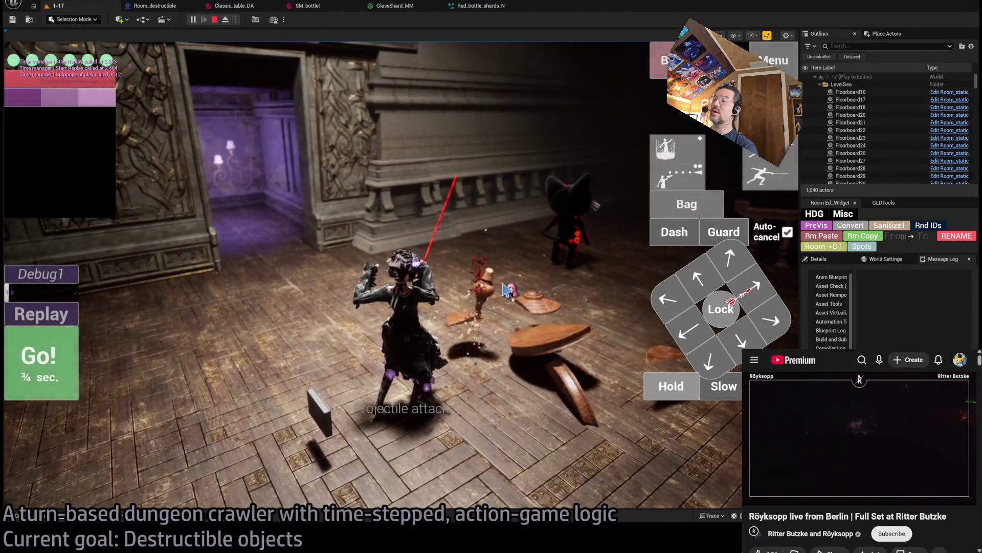
pyautogui.moveTo(49, 294); pyautogui.dragTo(41, 294)
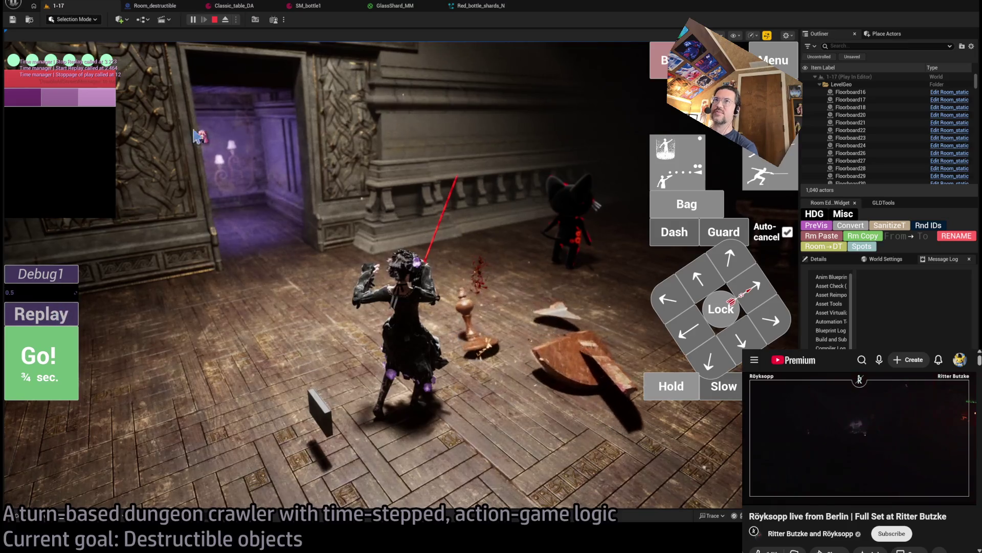
pyautogui.press('F8')
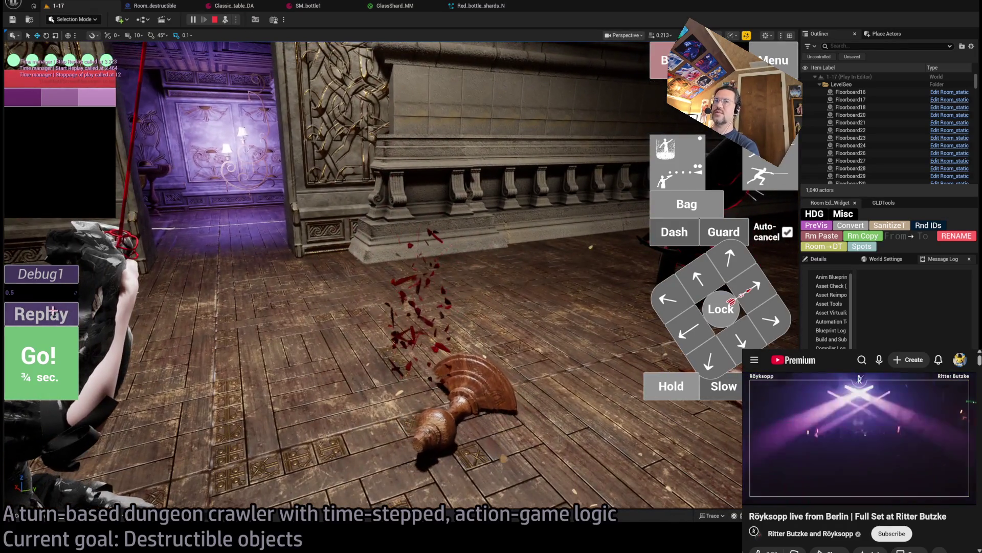
pyautogui.click(41, 314)
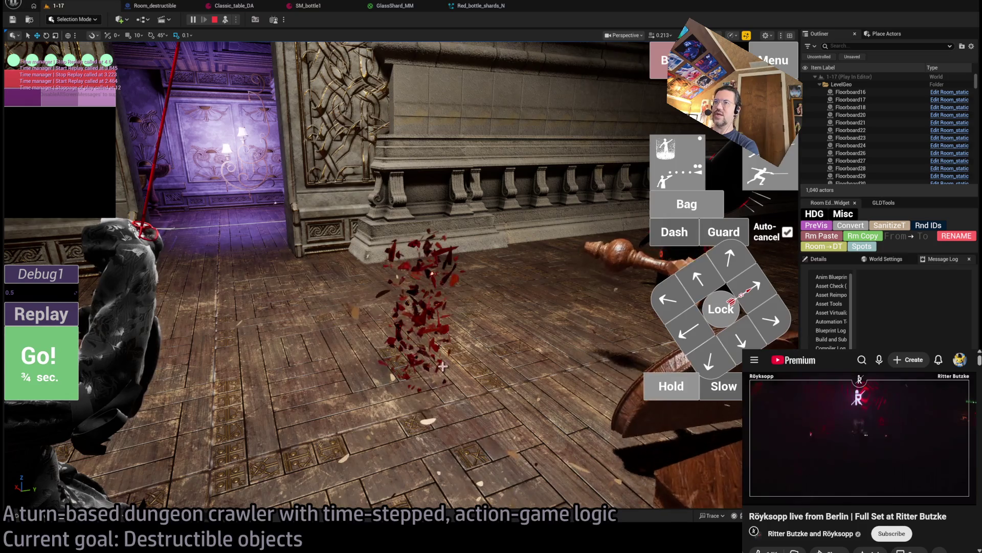
pyautogui.press('Escape')
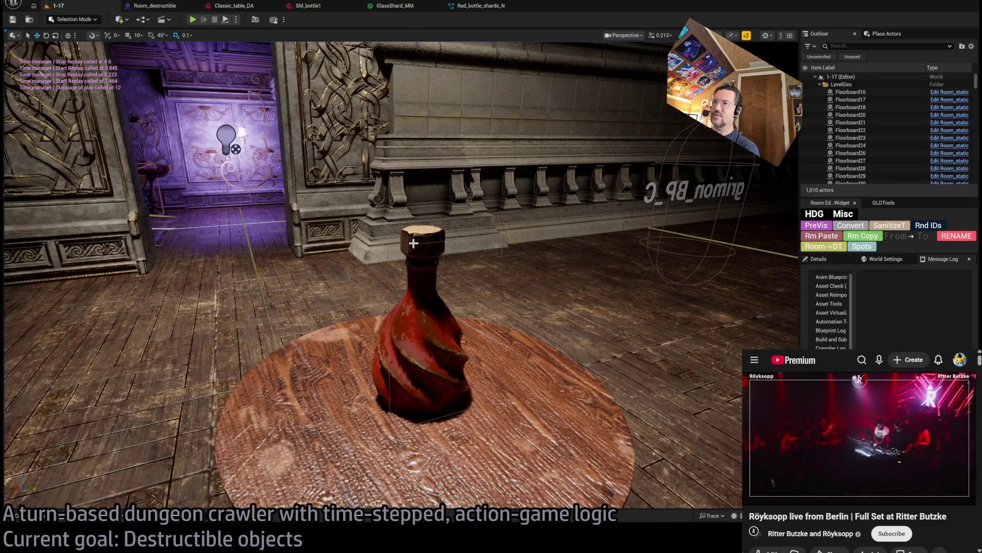
# Step: Select the bottle and play-test an attack turn that shatters it on the table
pyautogui.click(430, 310)
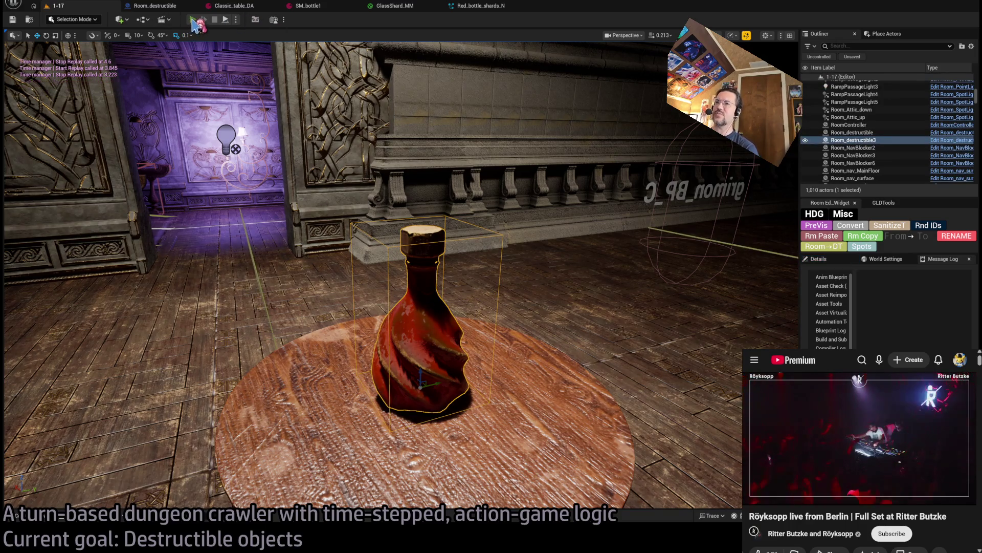
pyautogui.click(193, 20)
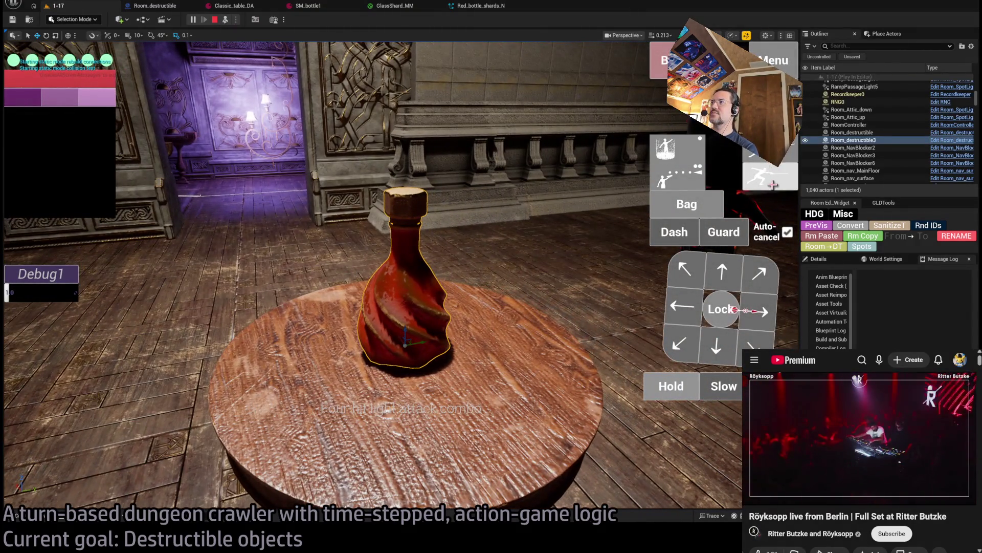
pyautogui.click(773, 185)
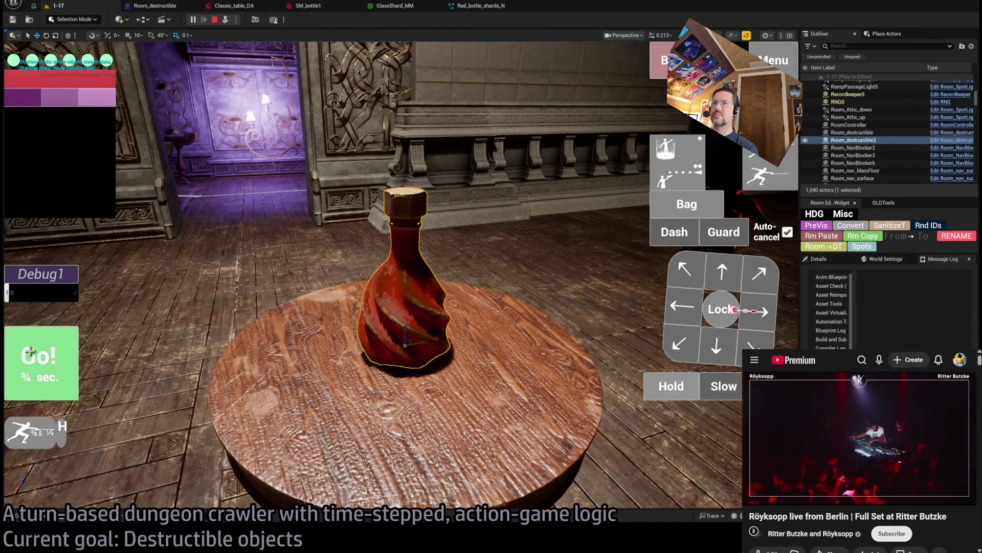
pyautogui.click(36, 360)
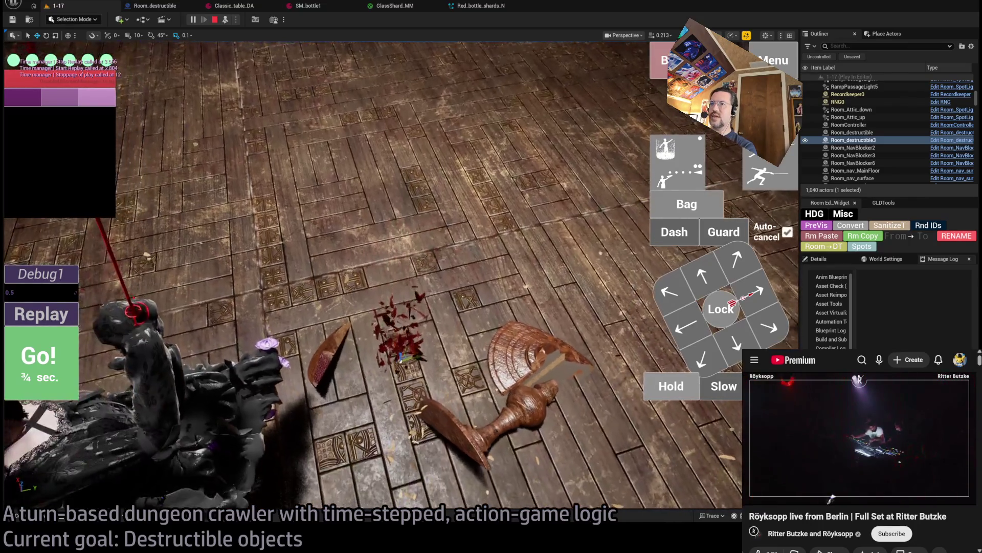
pyautogui.press('Escape')
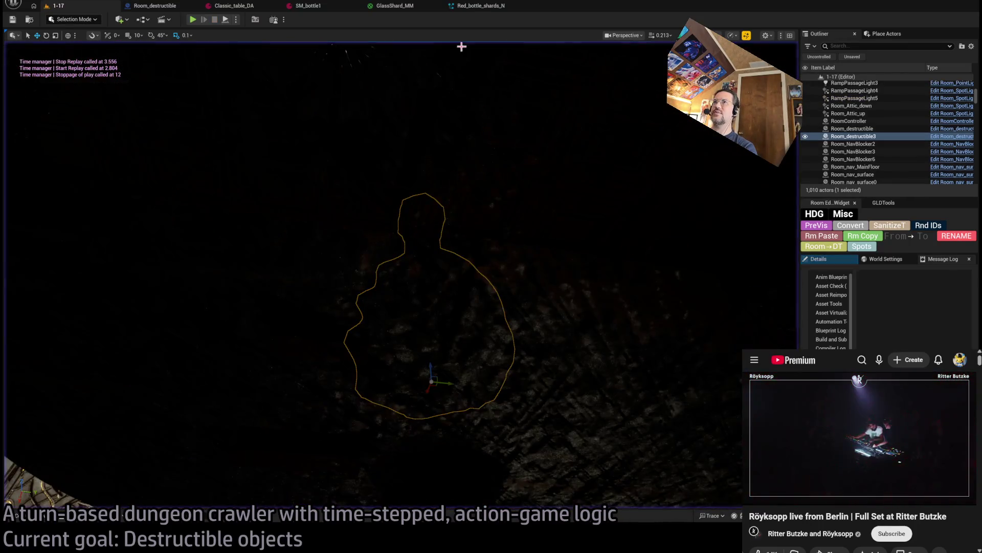
# Step: Back in level 1-17, switch to rotate mode and play-test the attack turn again
pyautogui.click(478, 5)
pyautogui.click(56, 6)
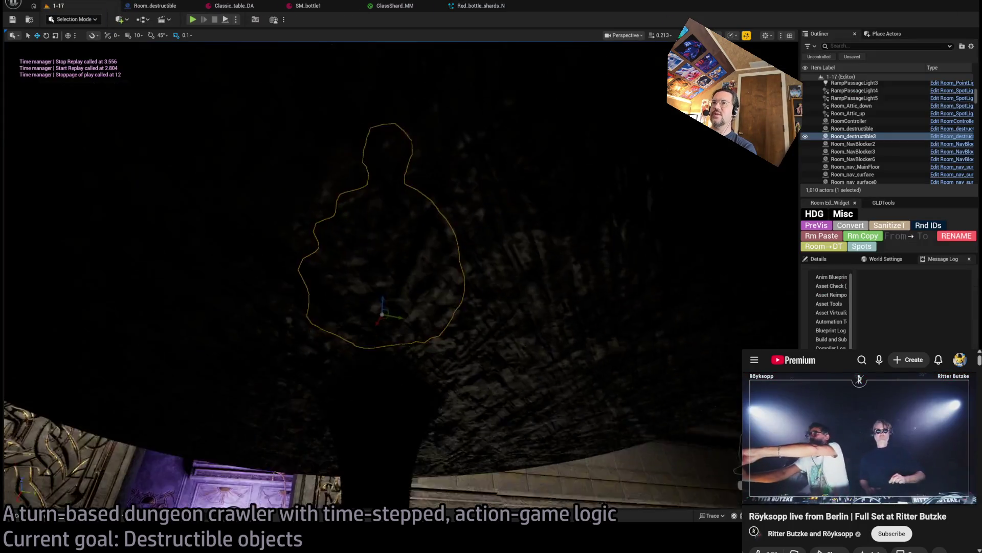
pyautogui.scroll(-5, 399, 276)
pyautogui.press('e')
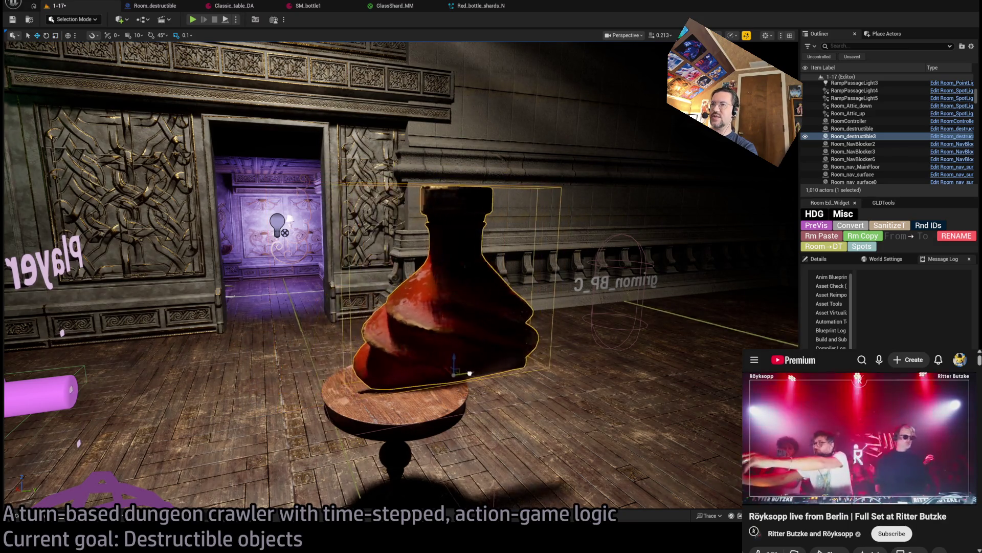
pyautogui.hotkey('alt', 'p')
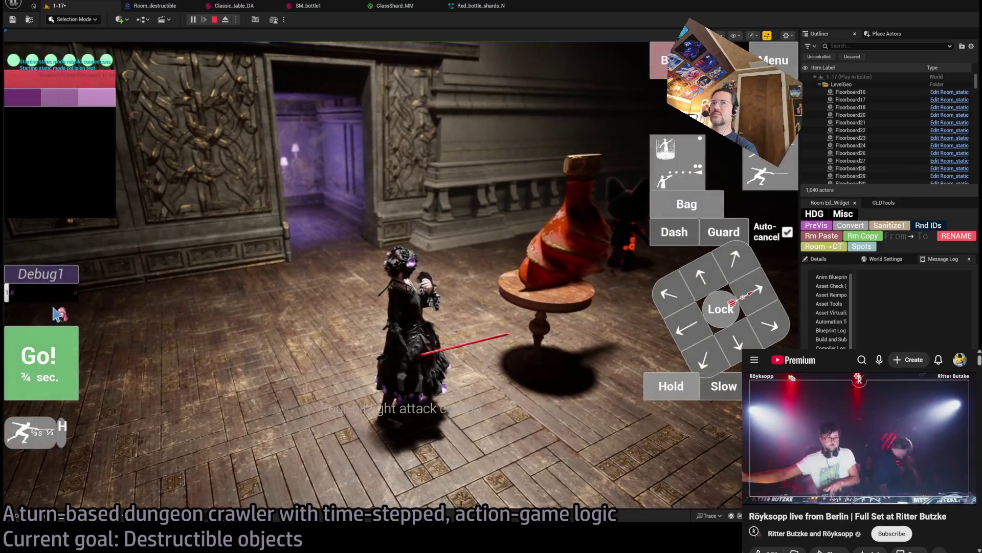
pyautogui.click(39, 358)
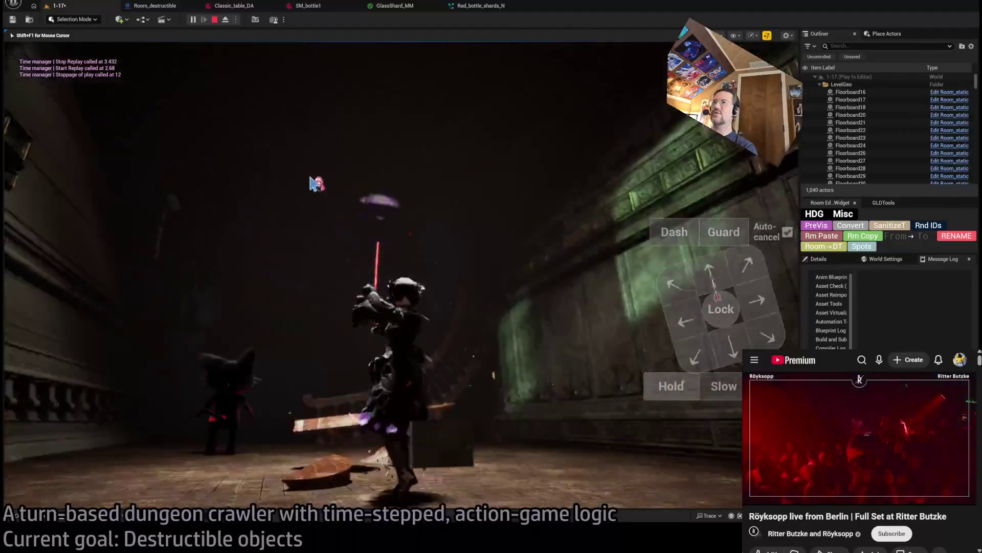
pyautogui.press('Escape')
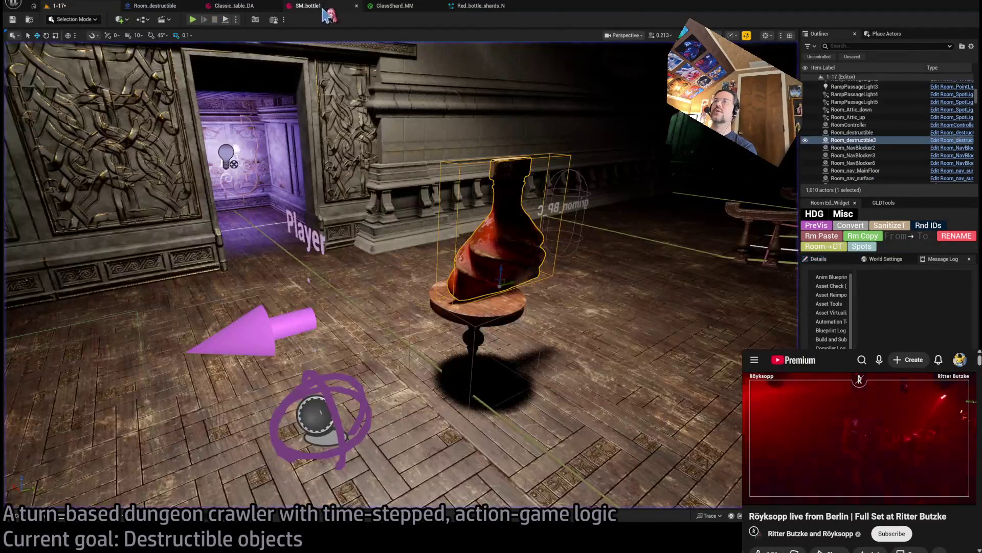
# Step: Check SM_bottle1, pan the SpawnVFX graph to the Add node, then start a 1-17 play-test
pyautogui.click(313, 7)
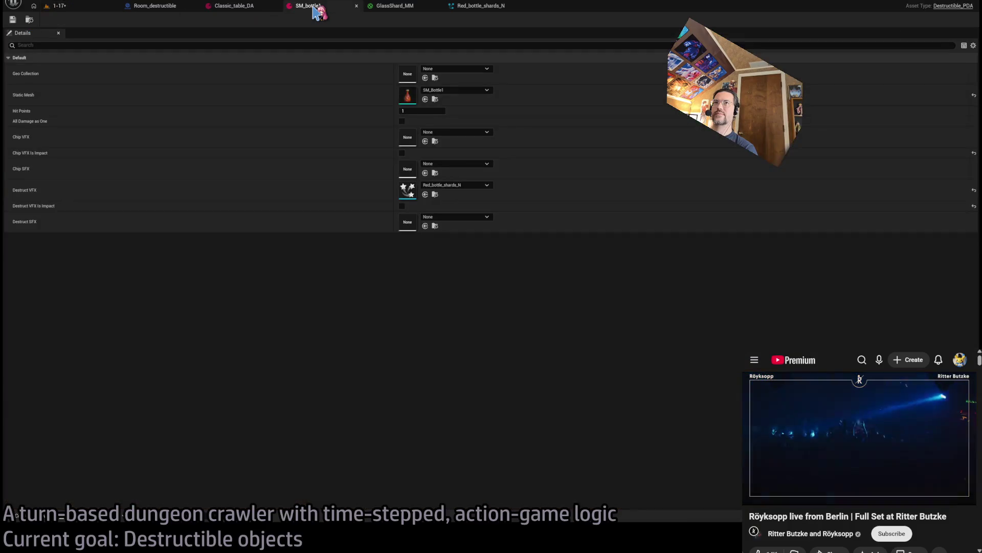
pyautogui.click(154, 6)
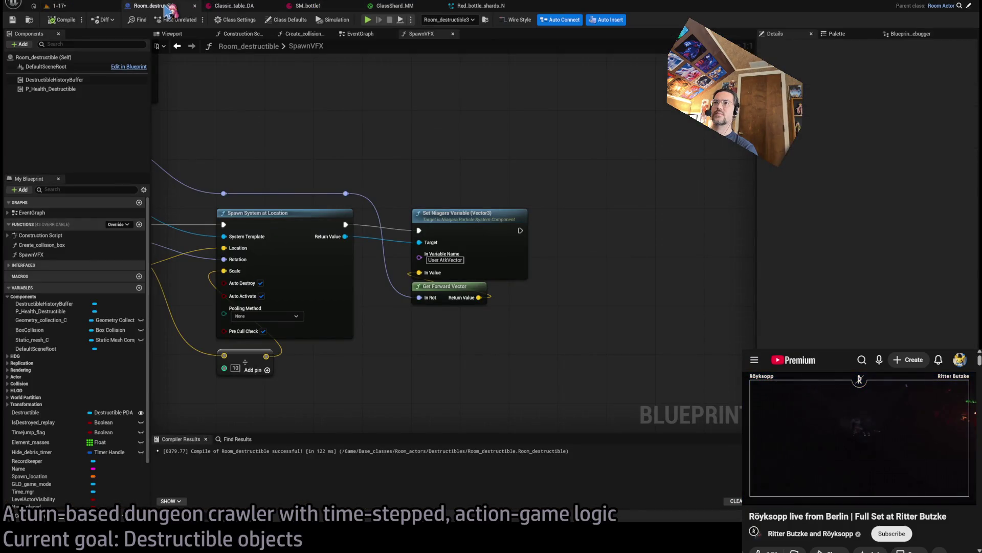
pyautogui.moveTo(304, 147); pyautogui.dragTo(508, 140)
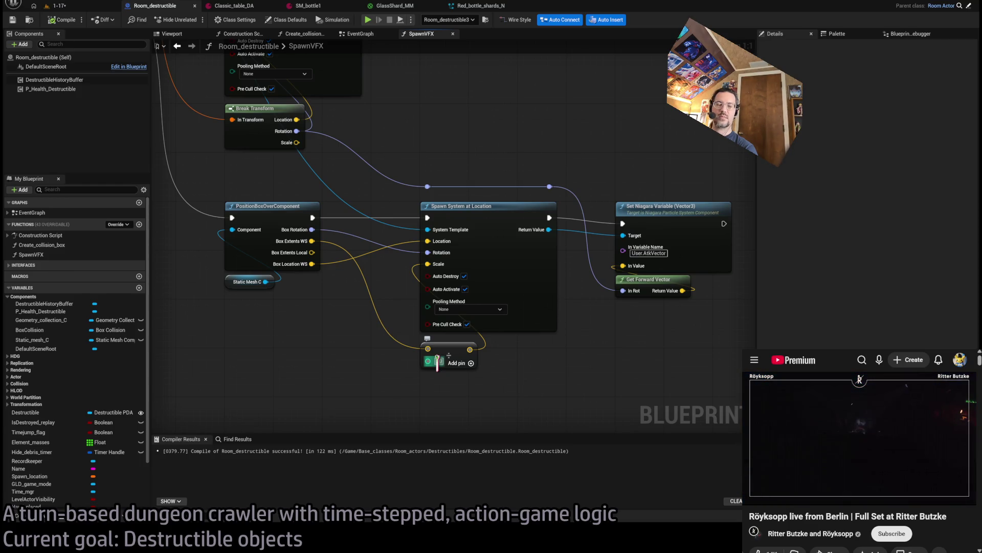
pyautogui.click(90, 8)
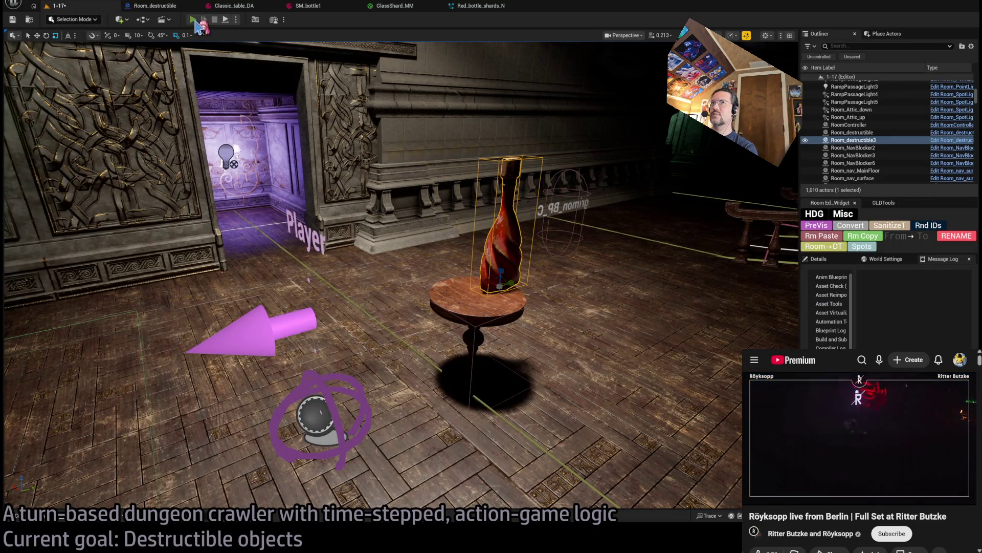
pyautogui.hotkey('alt', 'p')
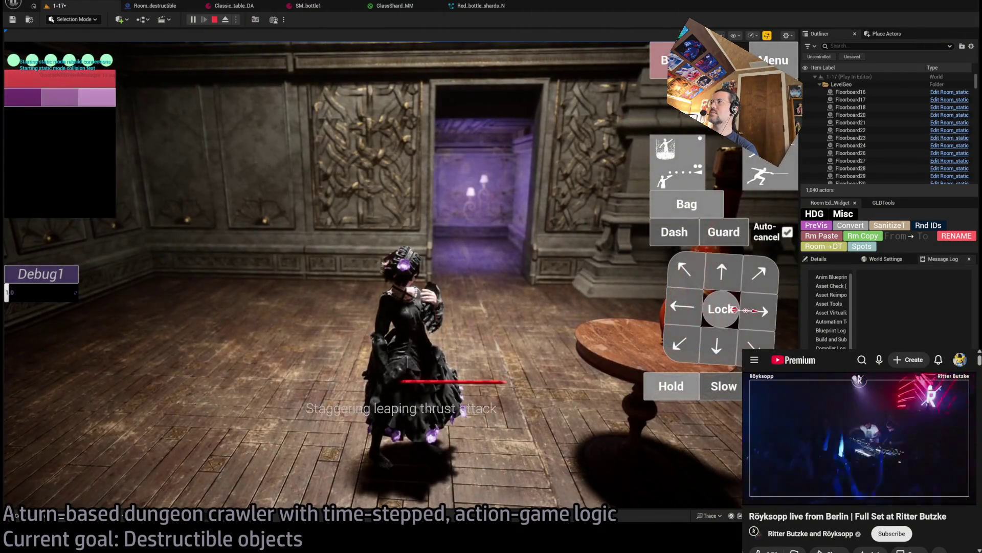
# Step: Use the stance-breaker thrust to smash the table, then stop the play-test
pyautogui.click(765, 171)
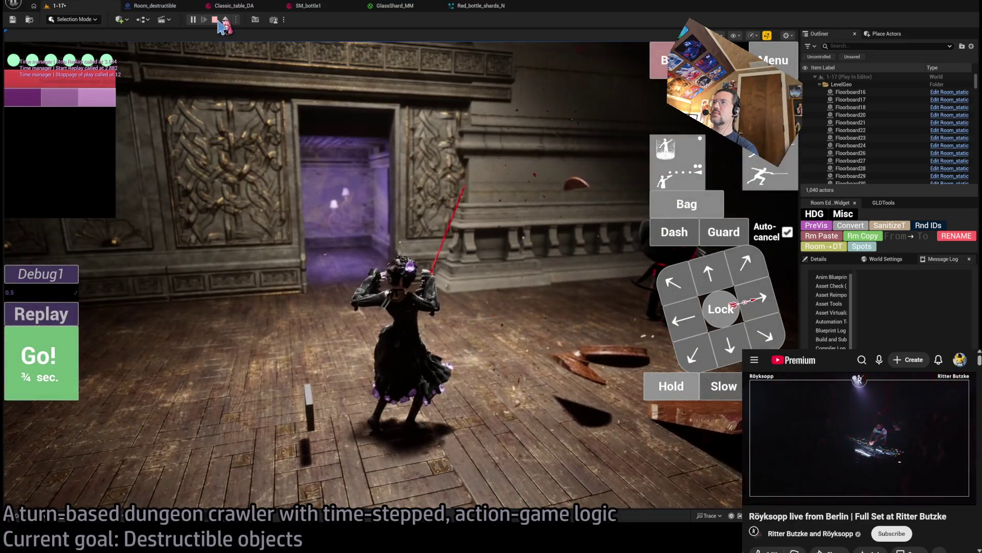
pyautogui.click(237, 43)
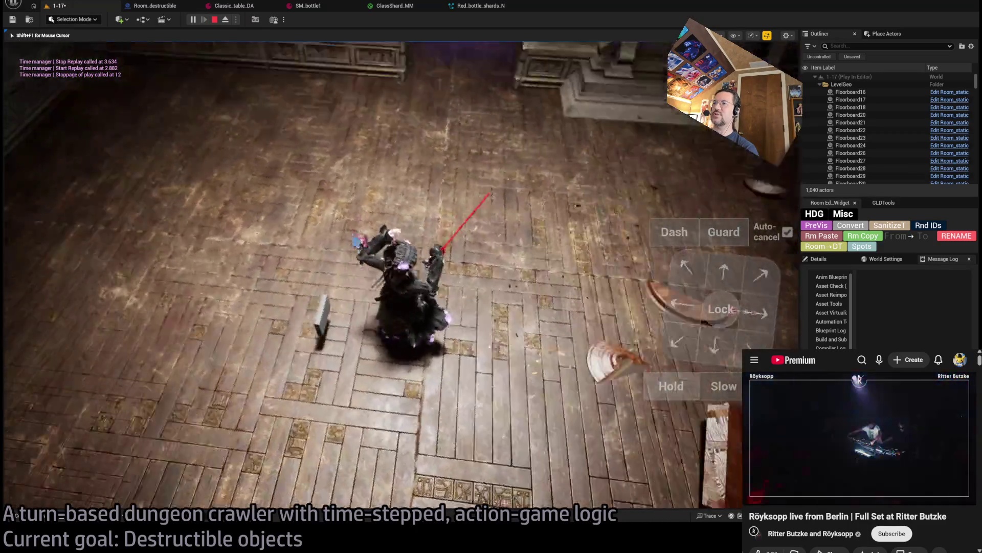
pyautogui.hotkey('shift', 'F1')
pyautogui.click(214, 20)
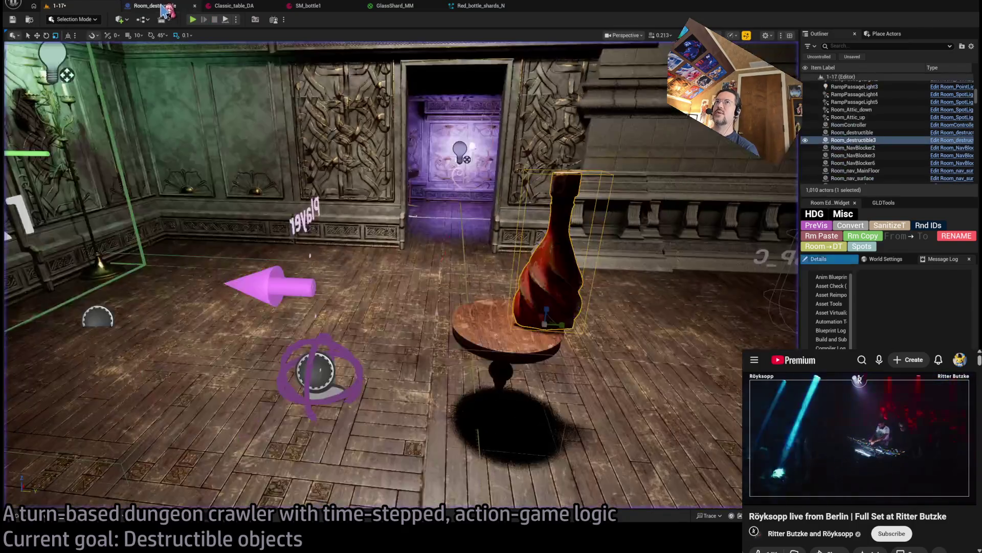
pyautogui.click(163, 7)
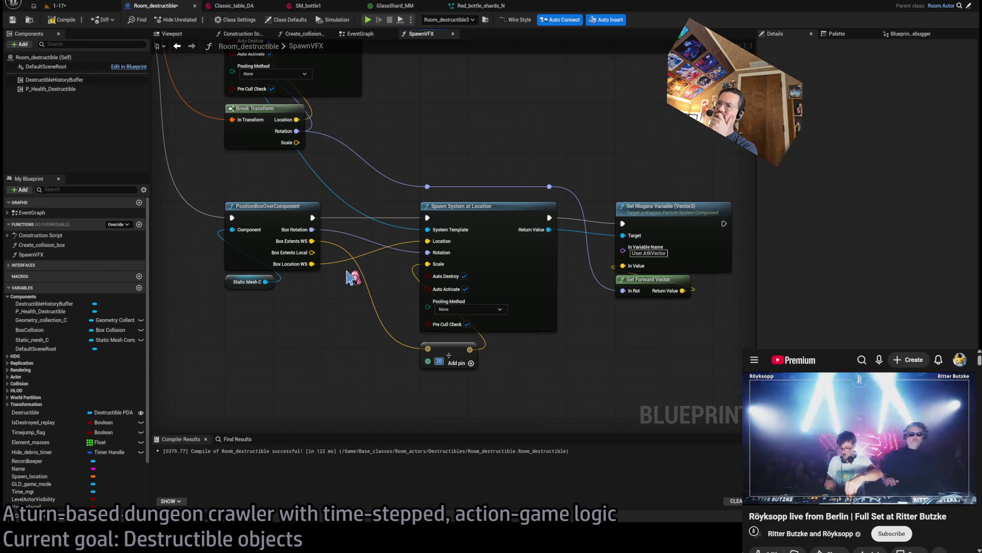
pyautogui.click(77, 8)
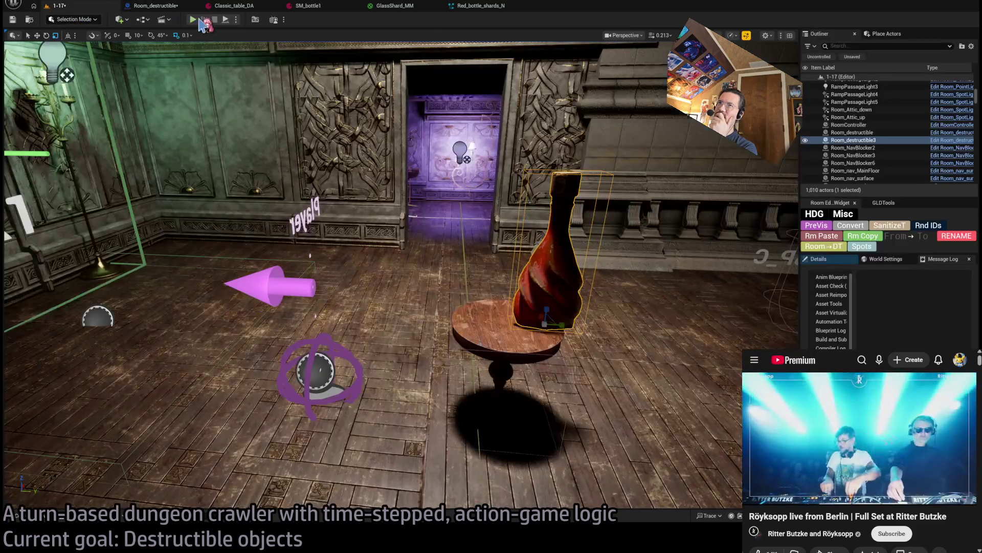
pyautogui.hotkey('alt', 'p')
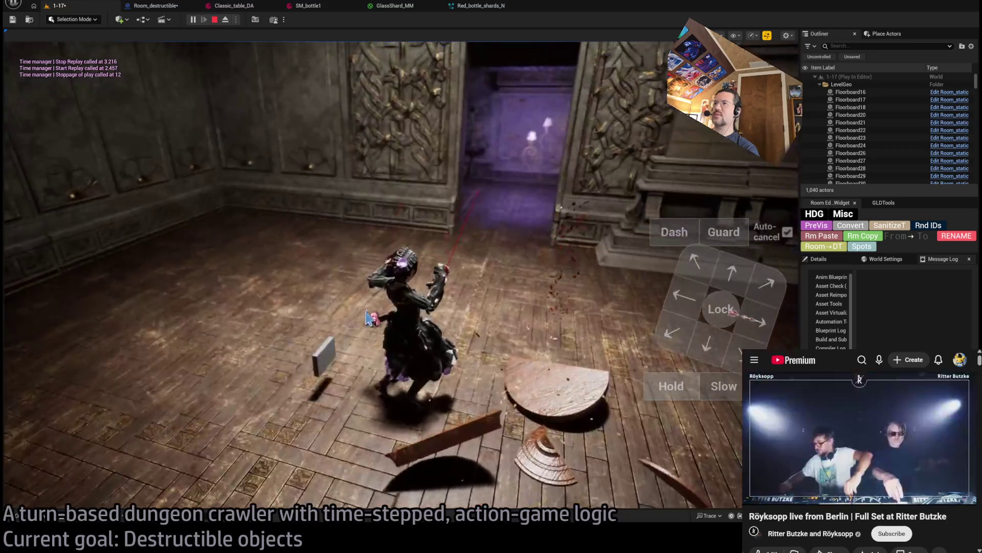
# Step: Replay the bottle and table smash three times, then end the replay and stop playing
pyautogui.click(61, 312)
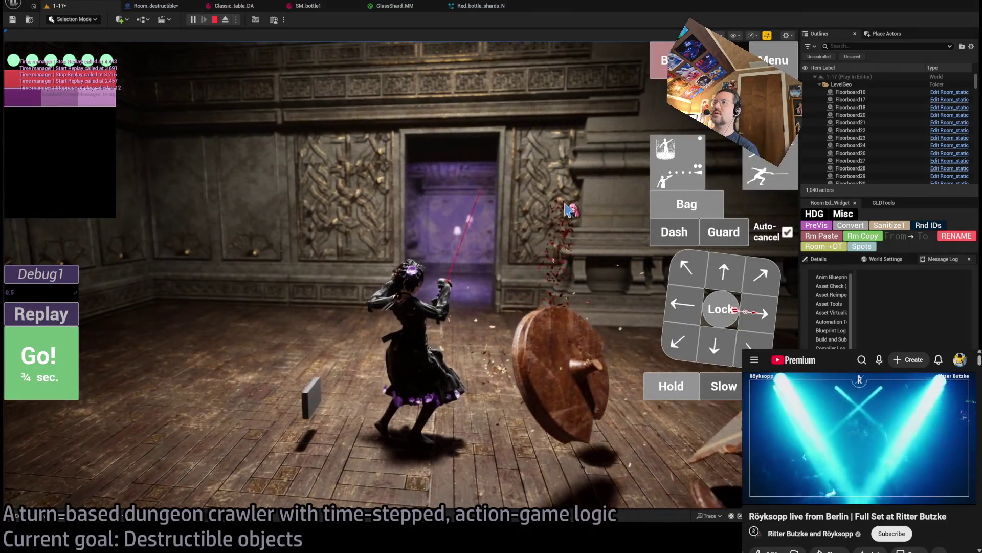
pyautogui.click(65, 318)
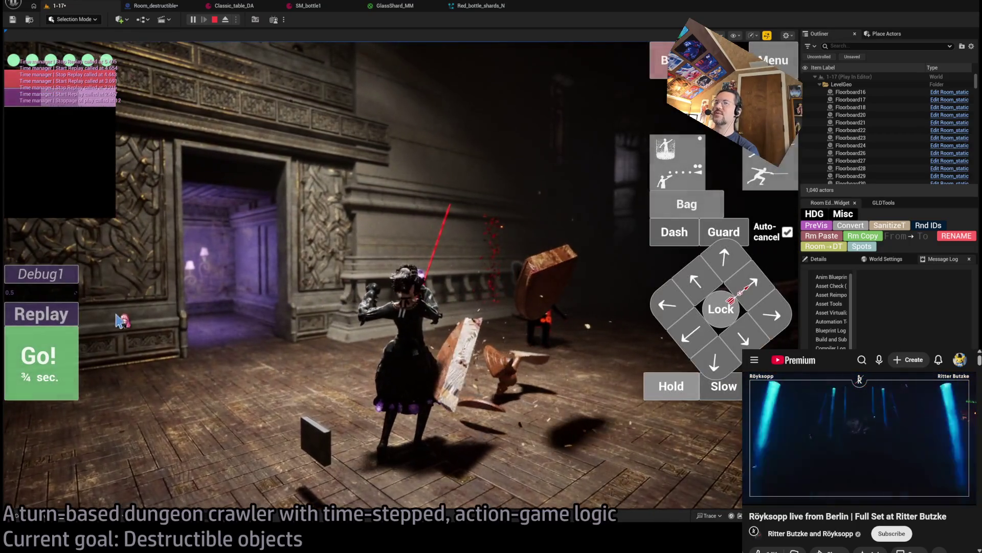
pyautogui.press('r')
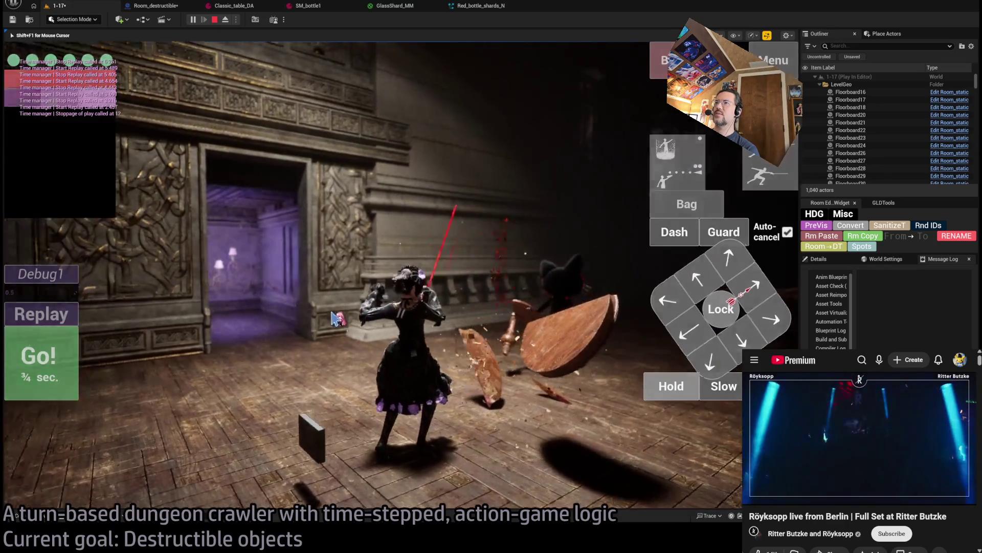
pyautogui.click(132, 340)
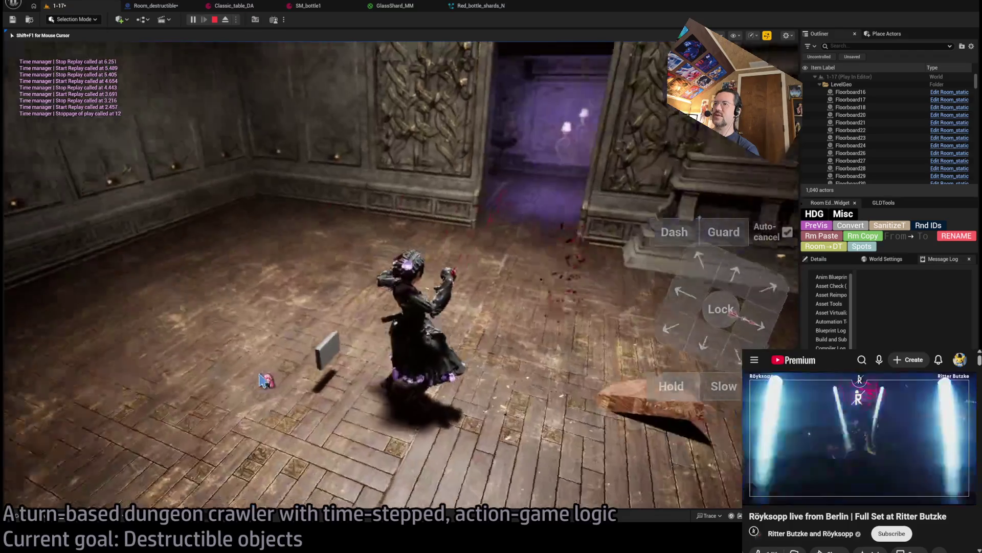
pyautogui.hotkey('shift', 'F1')
pyautogui.click(215, 19)
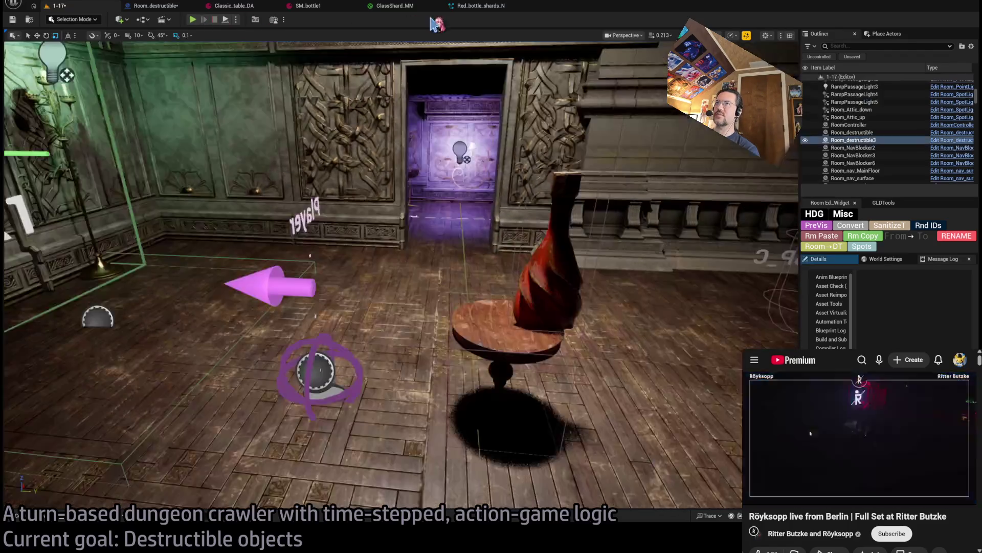
# Step: Check the Red_bottle_shards_N effect and table data asset, then view the Room_destructible graph
pyautogui.click(481, 6)
pyautogui.click(305, 6)
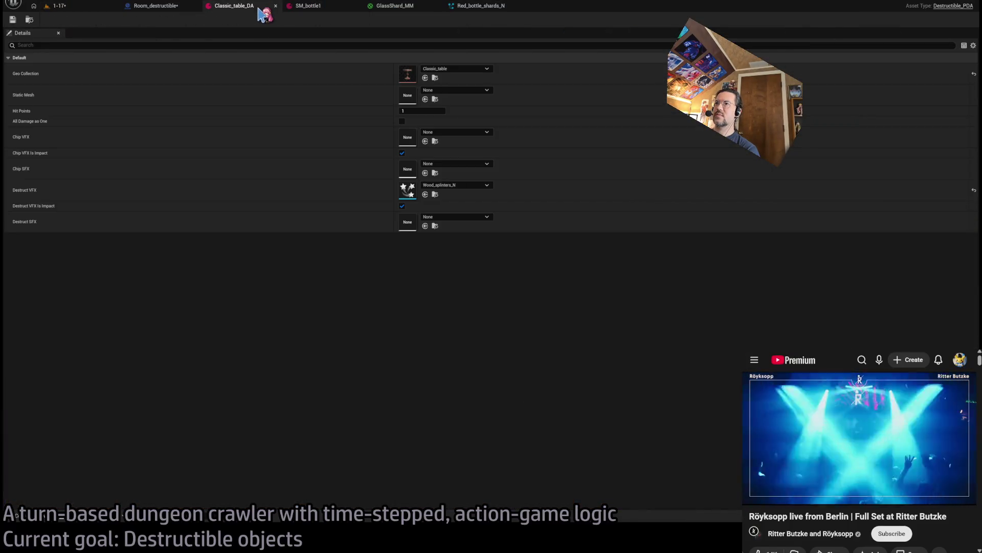
pyautogui.click(184, 8)
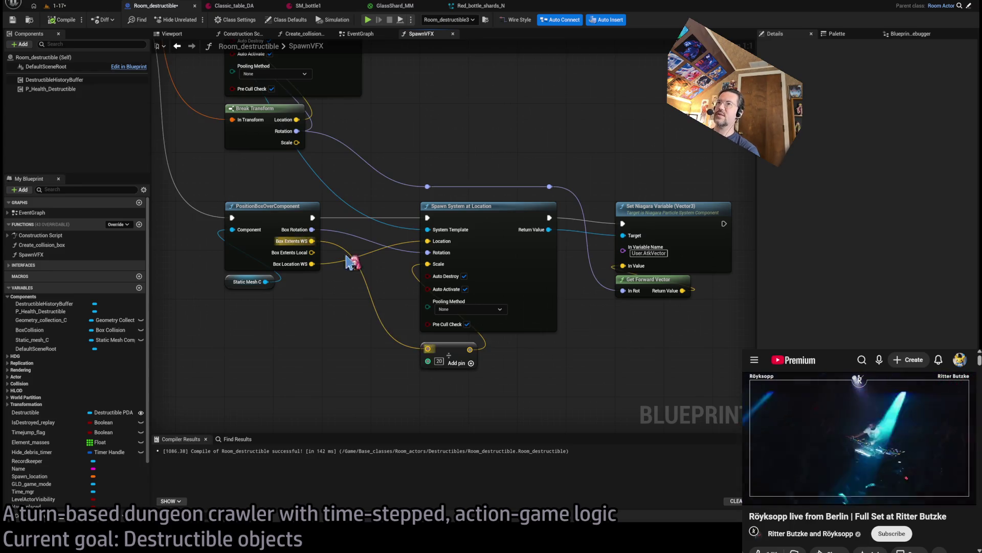
pyautogui.hotkey('alt', 'Tab')
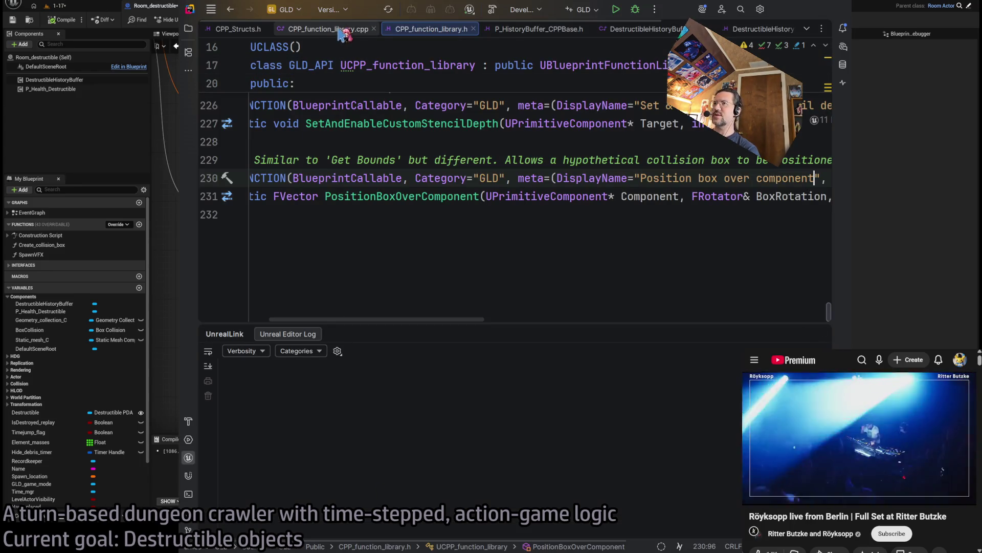
# Step: In the PositionBoxOverComponent implementation, go to the local and world-space box extent lines
pyautogui.click(327, 28)
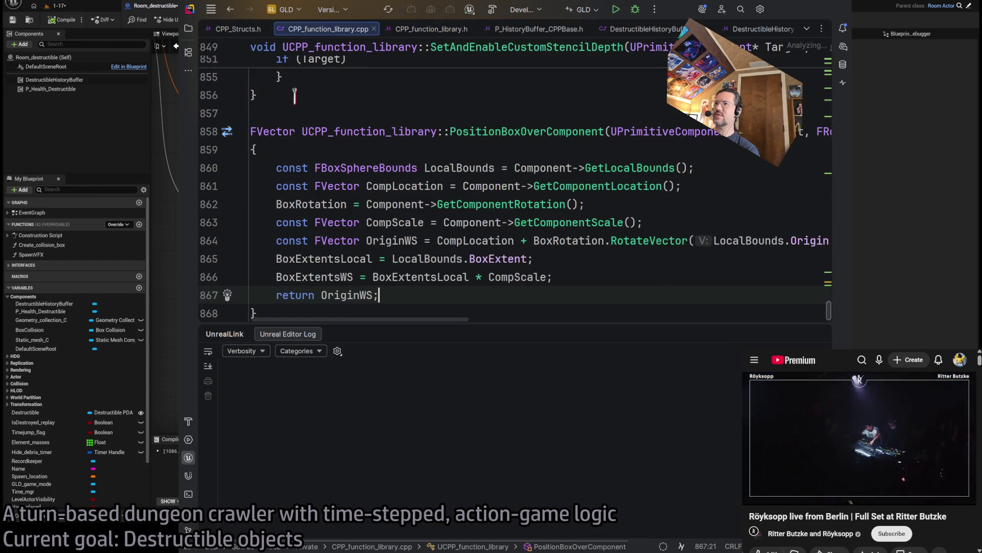
pyautogui.hotkey('ctrl', 'shift', 'F12')
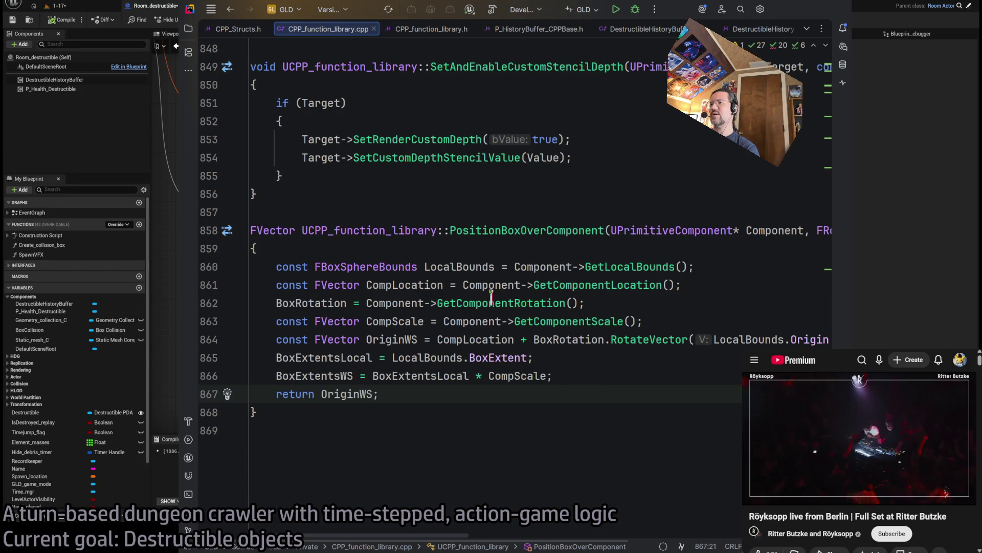
pyautogui.click(533, 357)
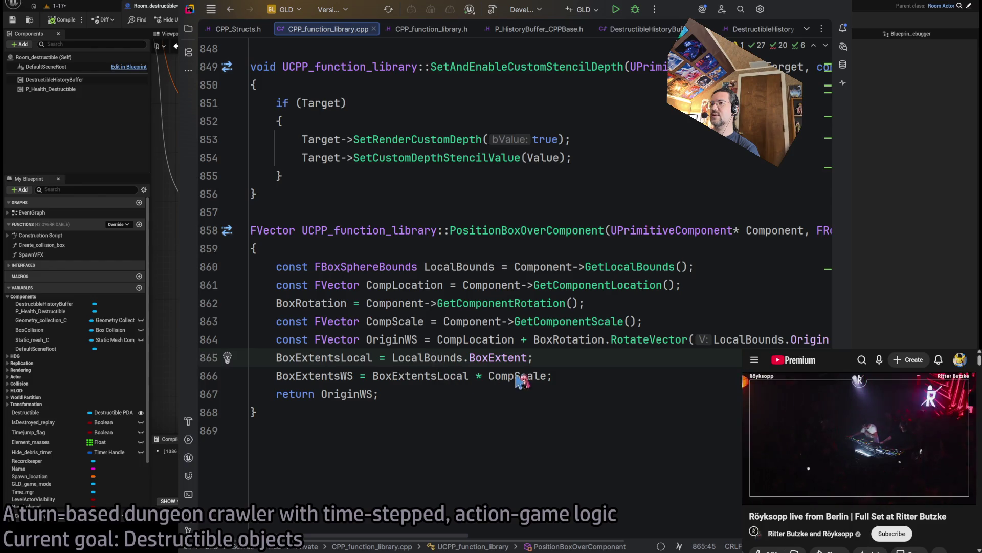
pyautogui.press('Down')
# Step: Highlight CompScale and BoxRotation uses around lines 864-866, then return to the Unreal level viewport
pyautogui.click(602, 377)
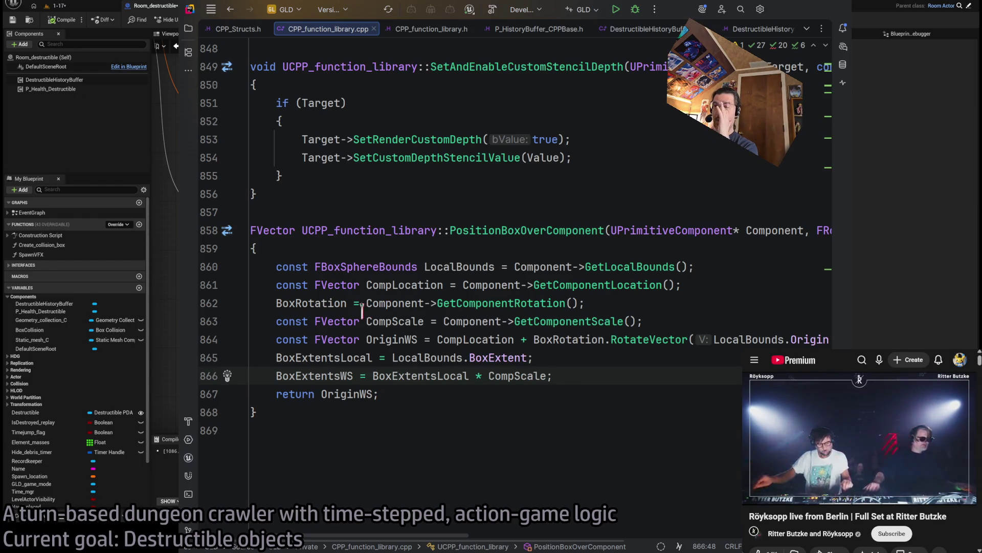
pyautogui.doubleClick(524, 376)
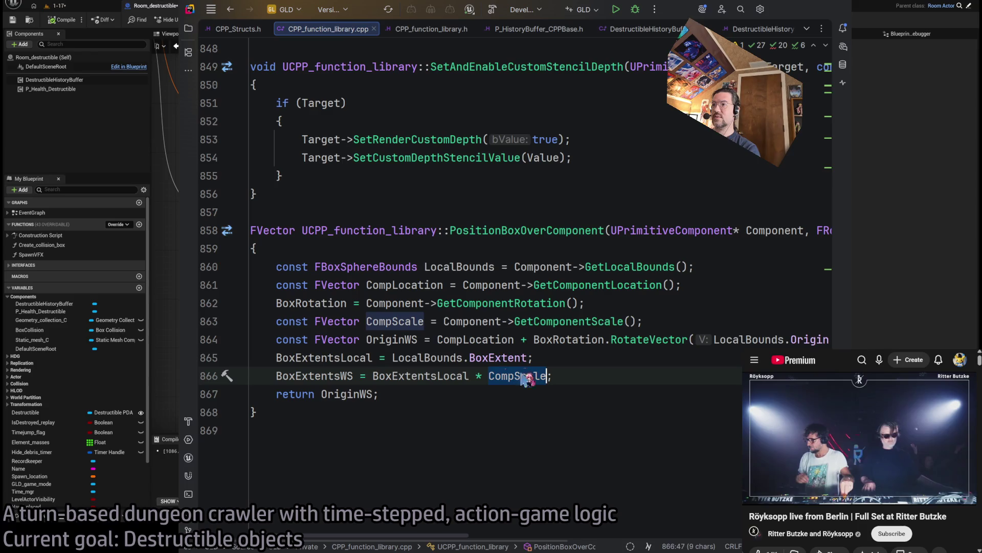
pyautogui.click(566, 339)
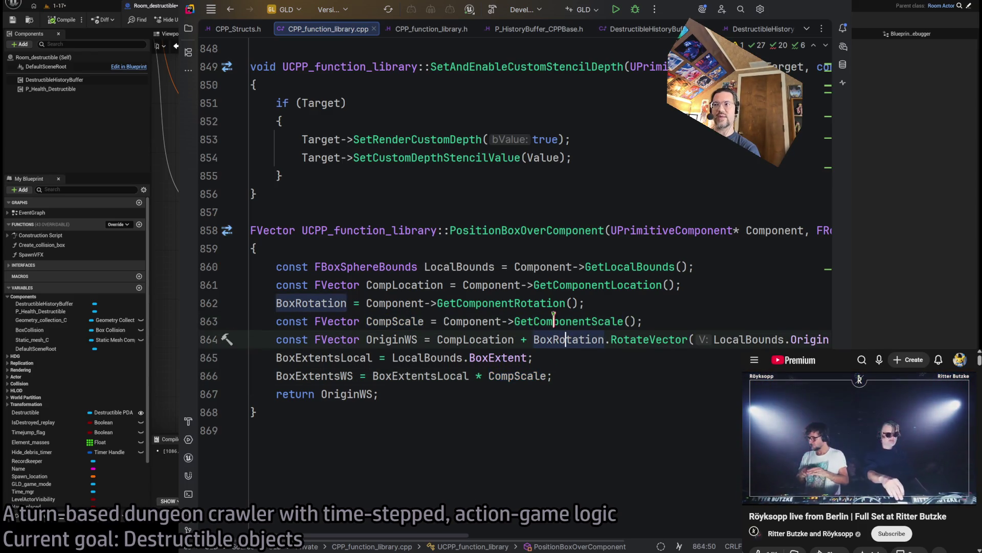
pyautogui.click(562, 373)
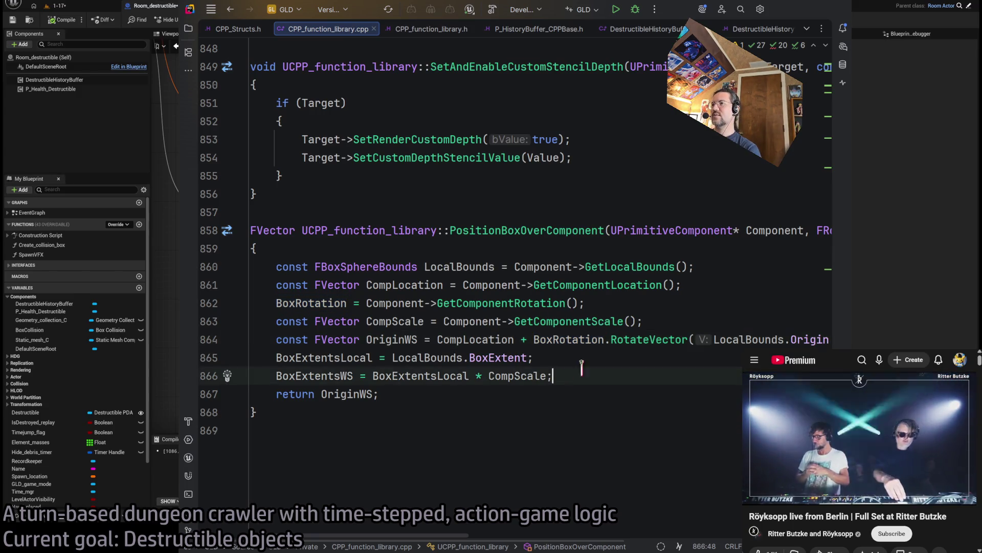
pyautogui.hotkey('alt', 'Tab')
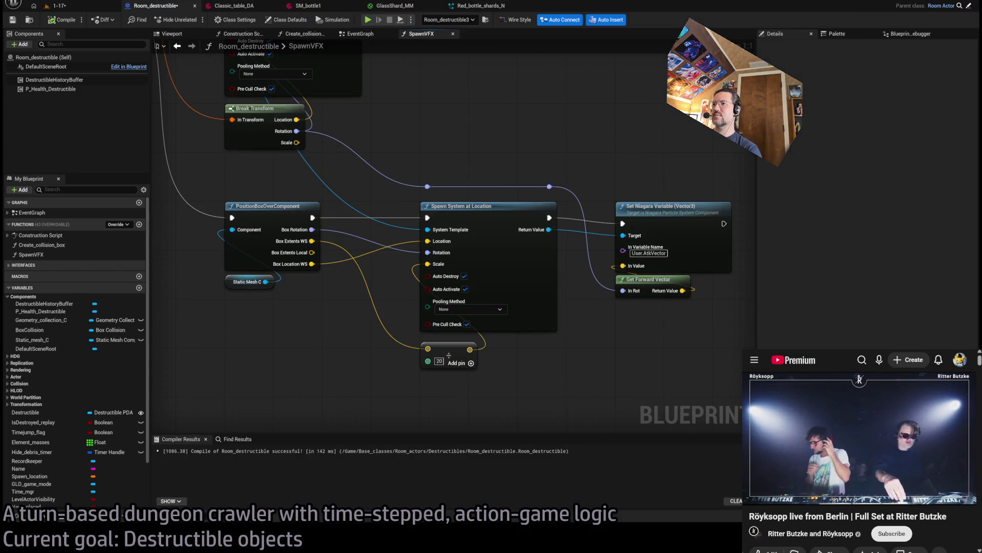
pyautogui.click(57, 6)
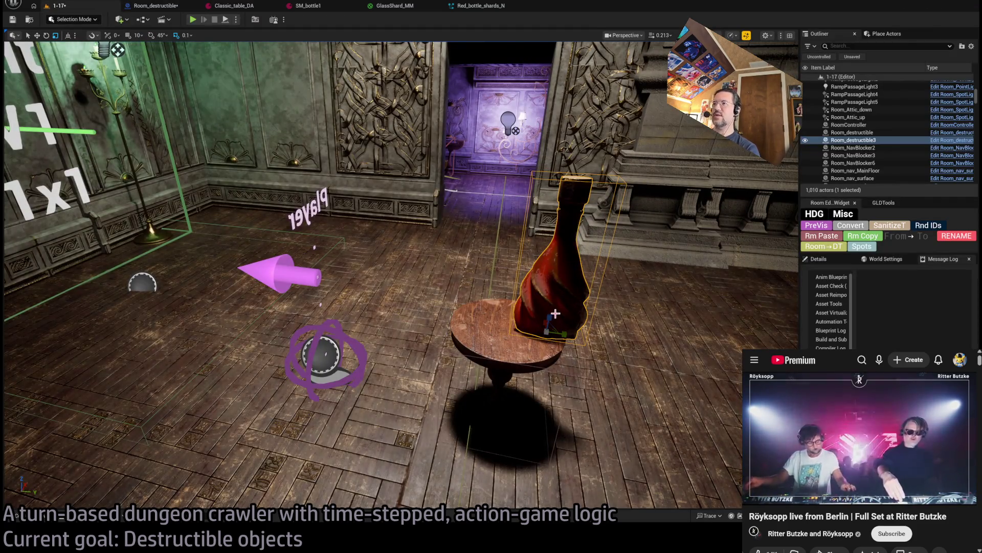
# Step: Rotate the bottle toward the upper right, then play-test an attack that smashes it
pyautogui.press('e')
pyautogui.moveTo(540, 316); pyautogui.dragTo(207, 106)
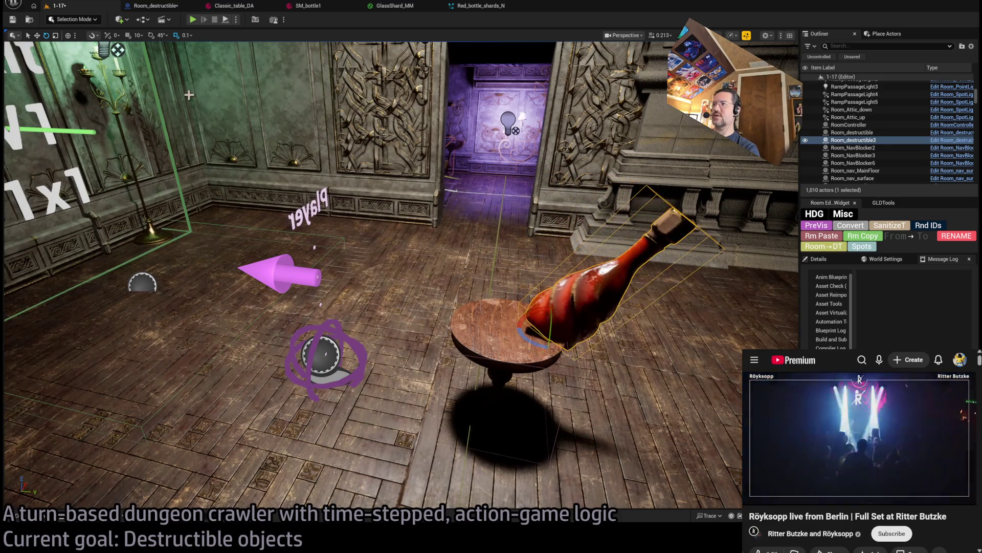
pyautogui.click(194, 21)
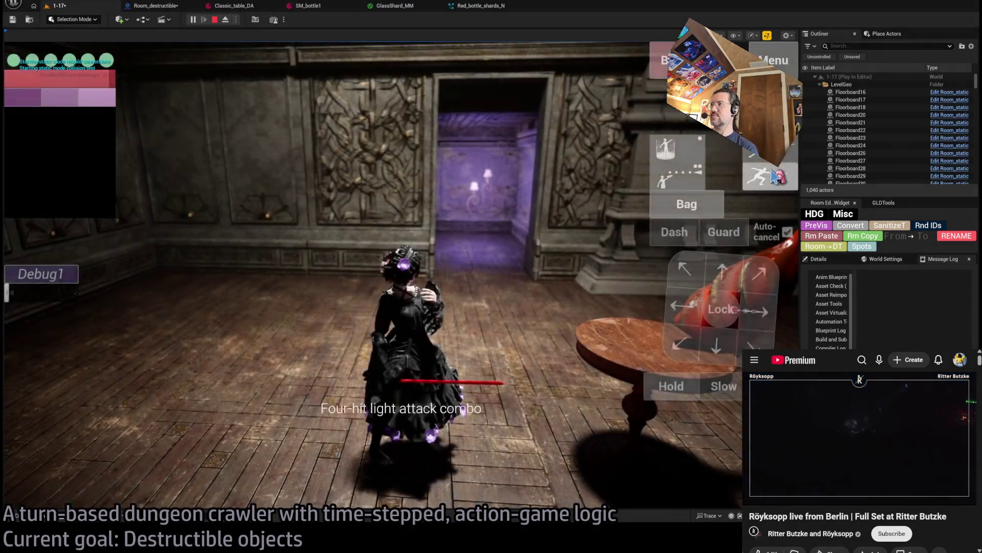
pyautogui.click(775, 175)
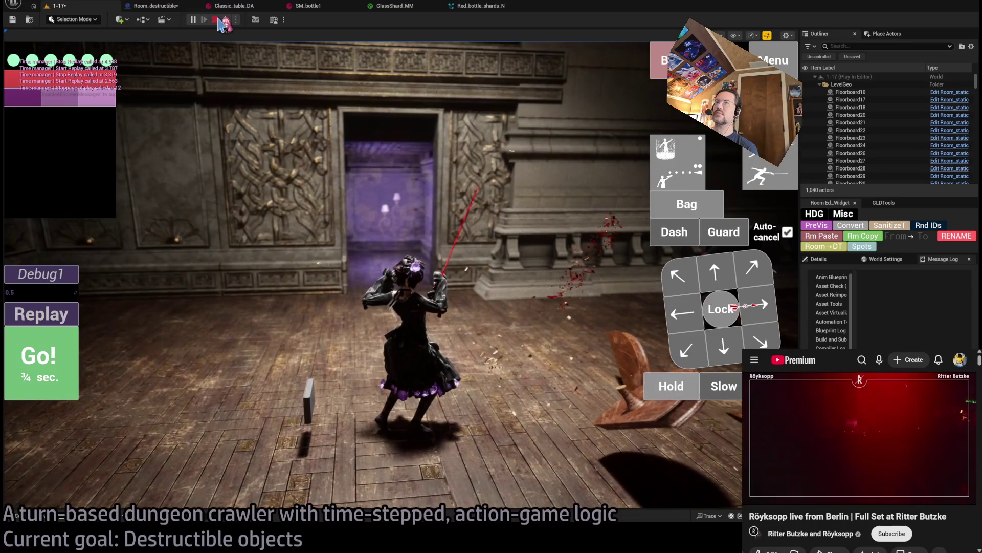
pyautogui.click(212, 21)
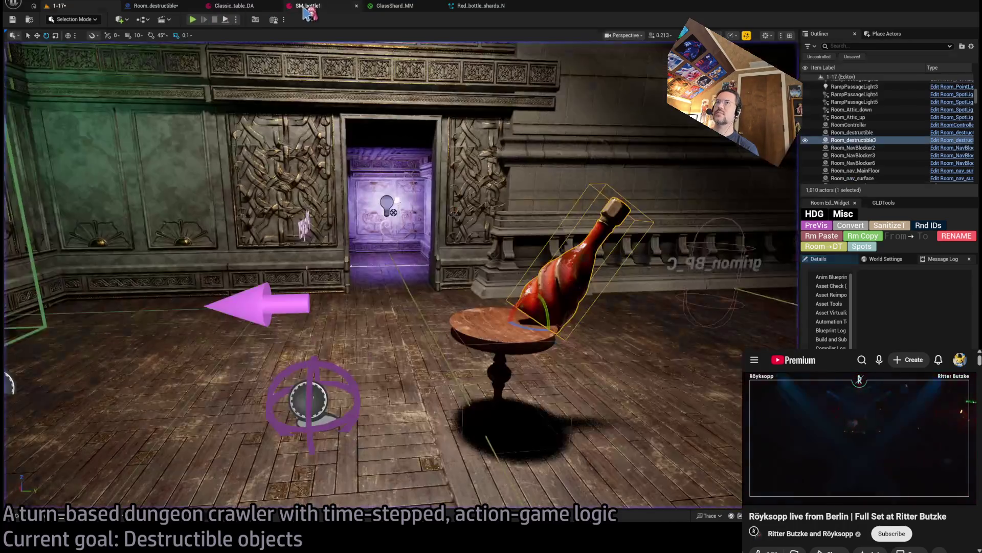
pyautogui.click(235, 6)
pyautogui.click(185, 7)
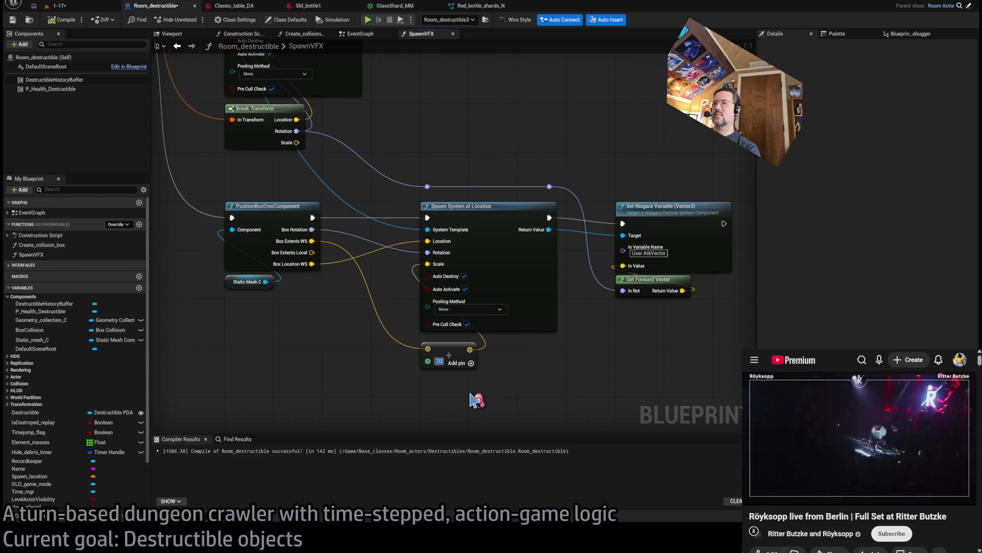
pyautogui.click(61, 5)
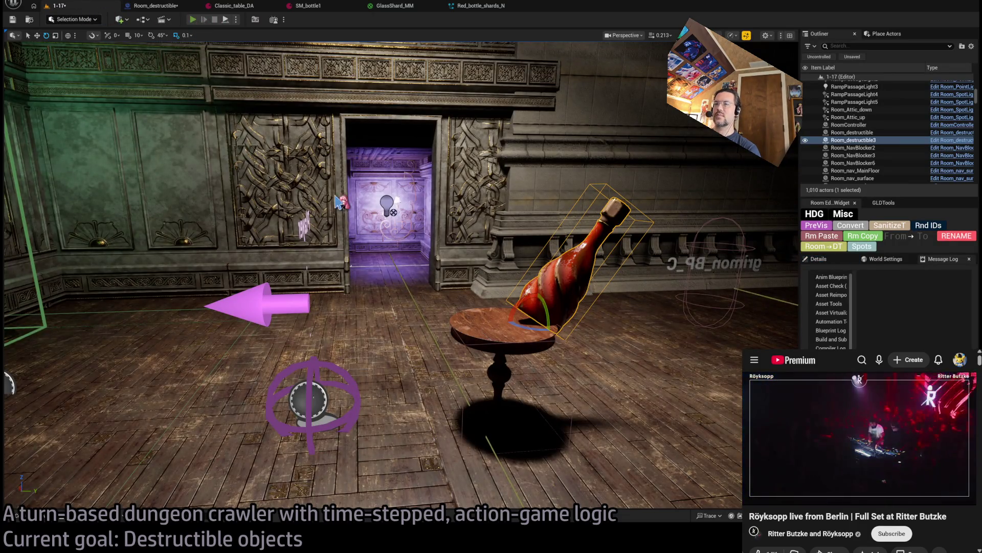
pyautogui.hotkey('alt', 'p')
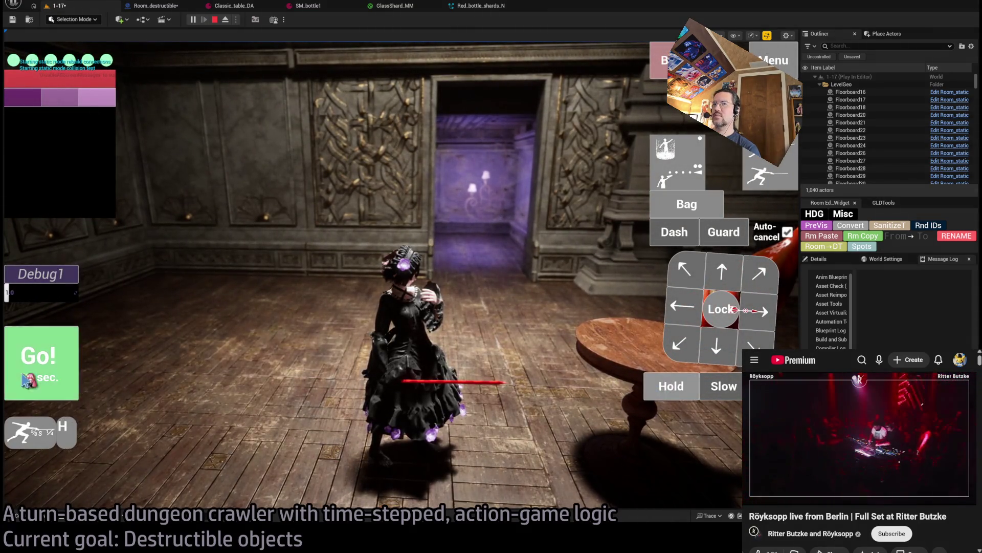
pyautogui.click(30, 381)
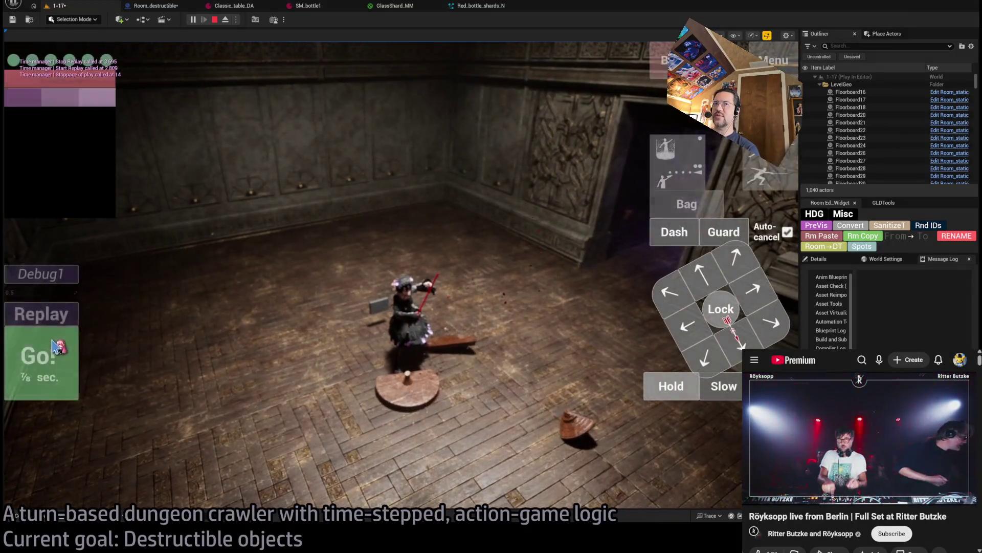
pyautogui.click(56, 347)
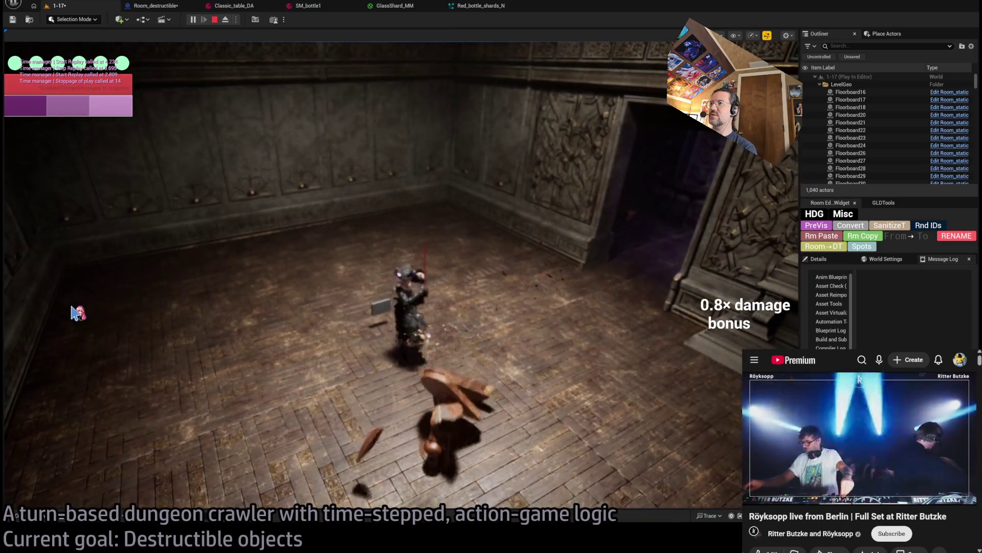
pyautogui.click(69, 314)
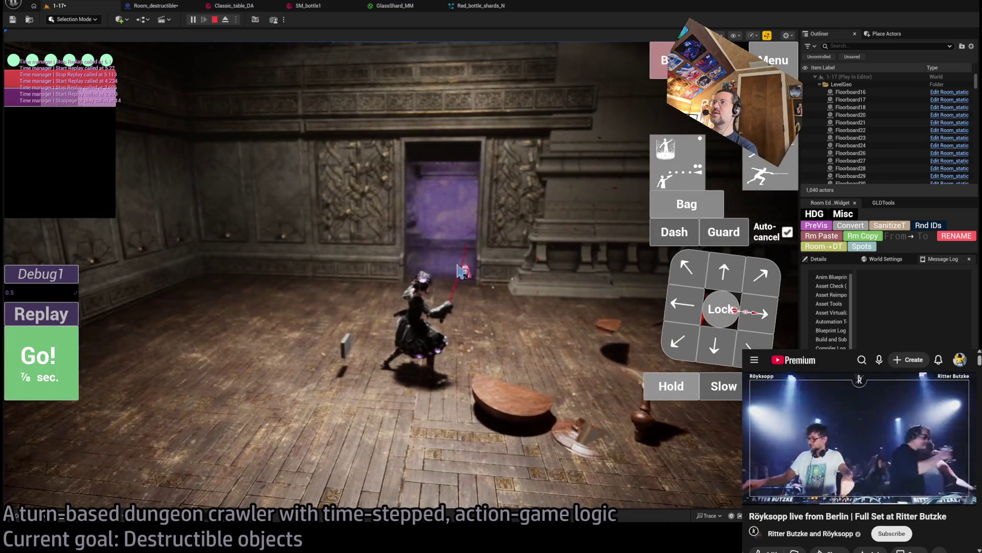
pyautogui.click(61, 319)
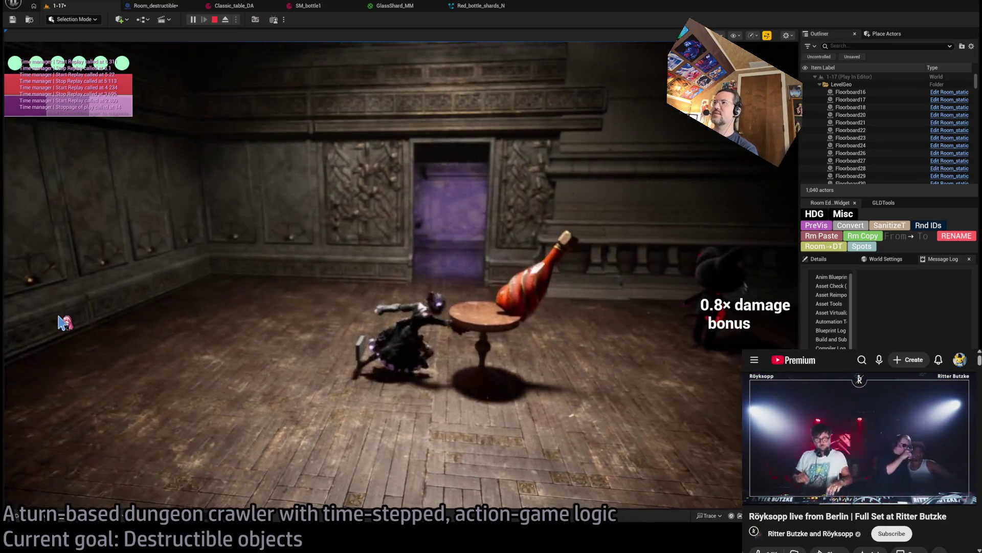
pyautogui.click(33, 316)
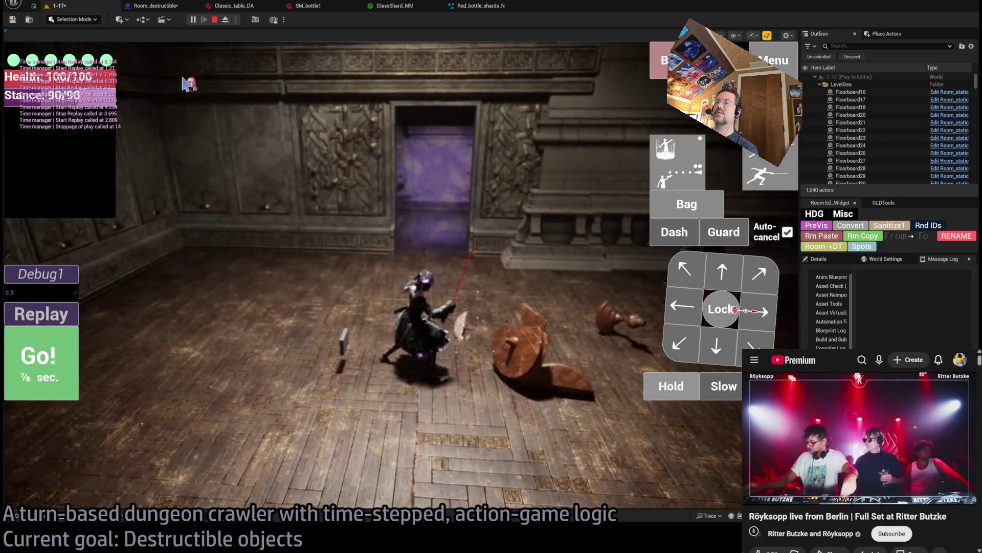
pyautogui.click(50, 321)
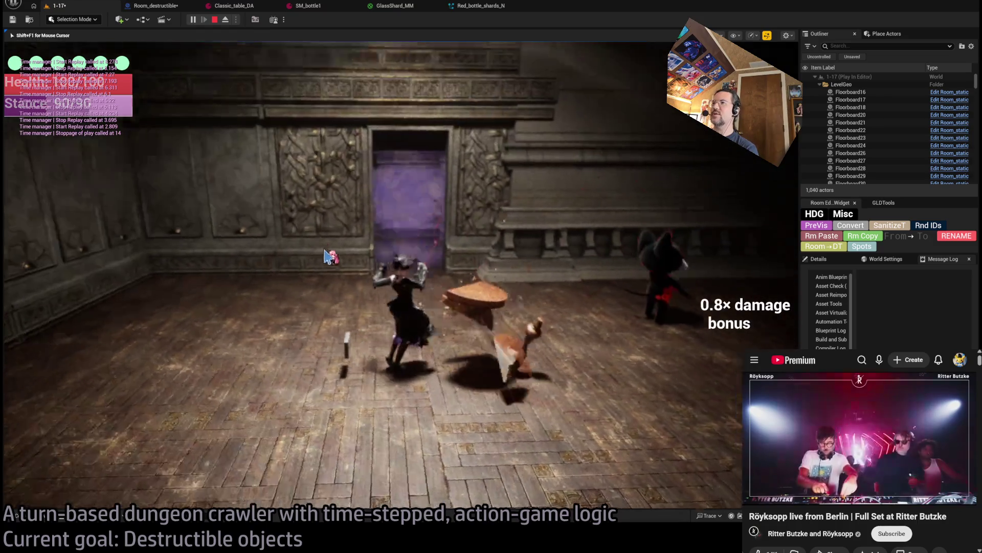
pyautogui.press('F8')
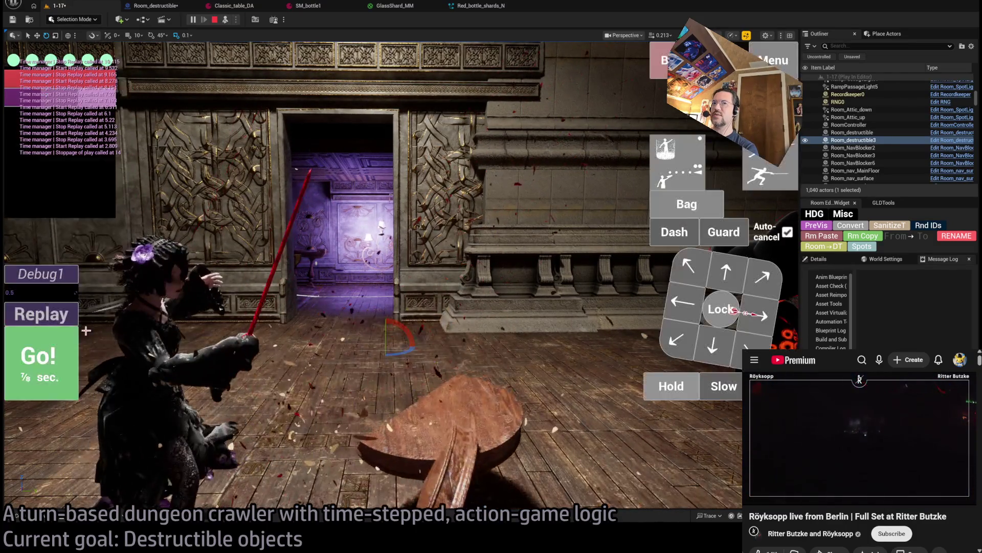
pyautogui.click(56, 317)
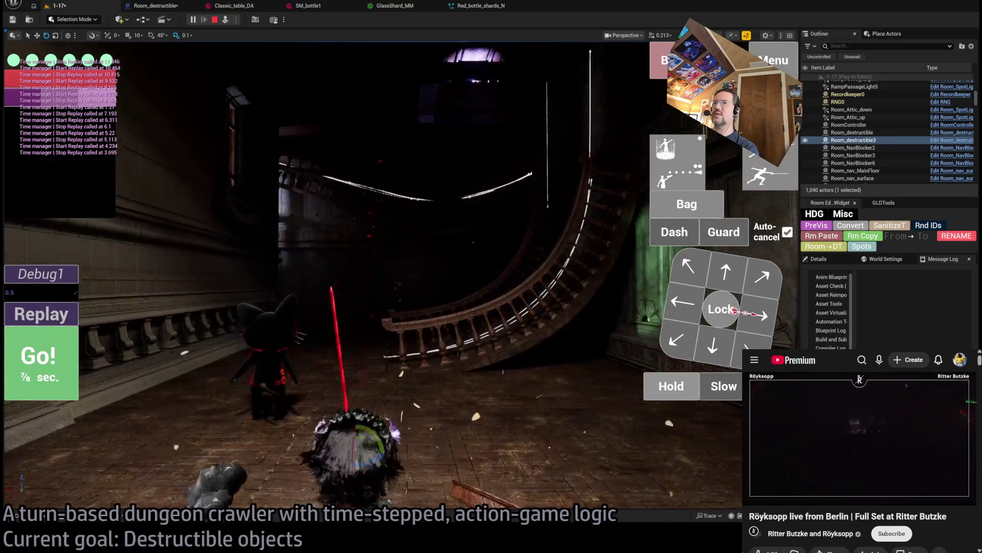
pyautogui.click(57, 313)
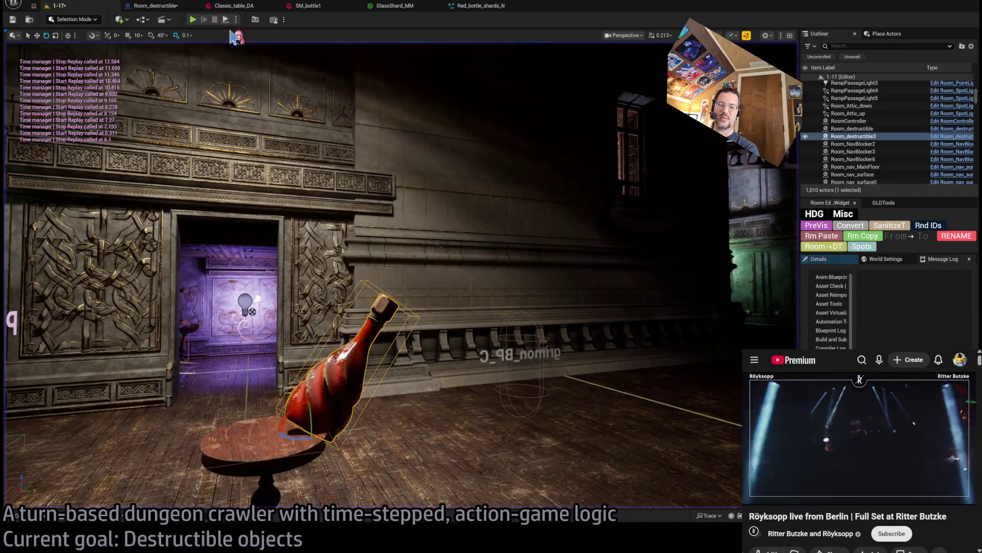
pyautogui.click(477, 7)
# Step: Set the spawn box's third Multiply Vector value to 7.5 and play-test the smash
pyautogui.click(178, 7)
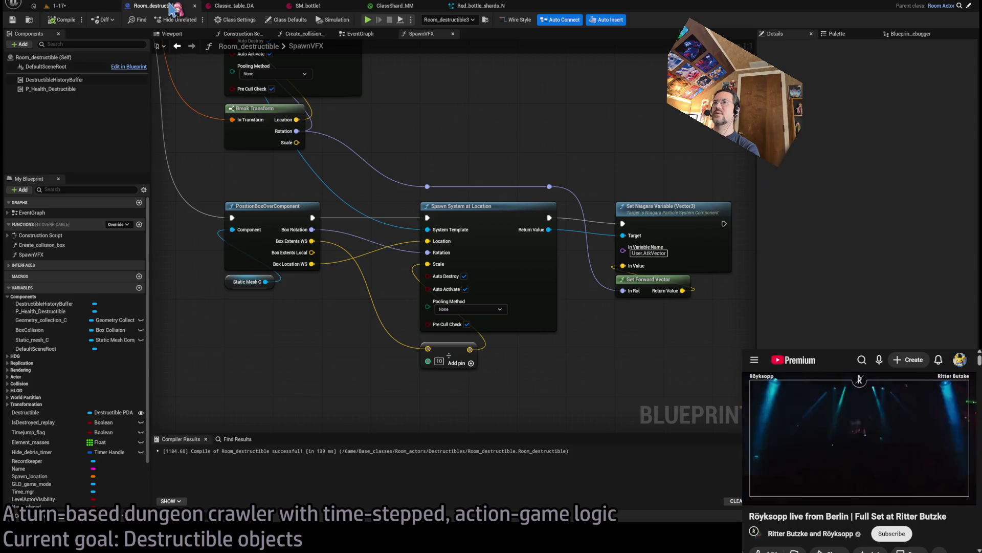
pyautogui.click(477, 9)
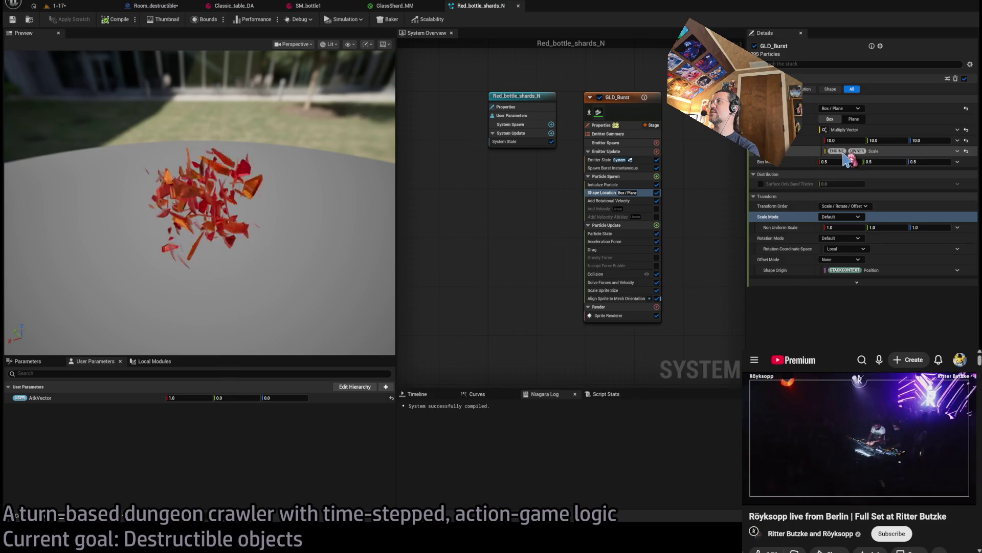
pyautogui.click(921, 140)
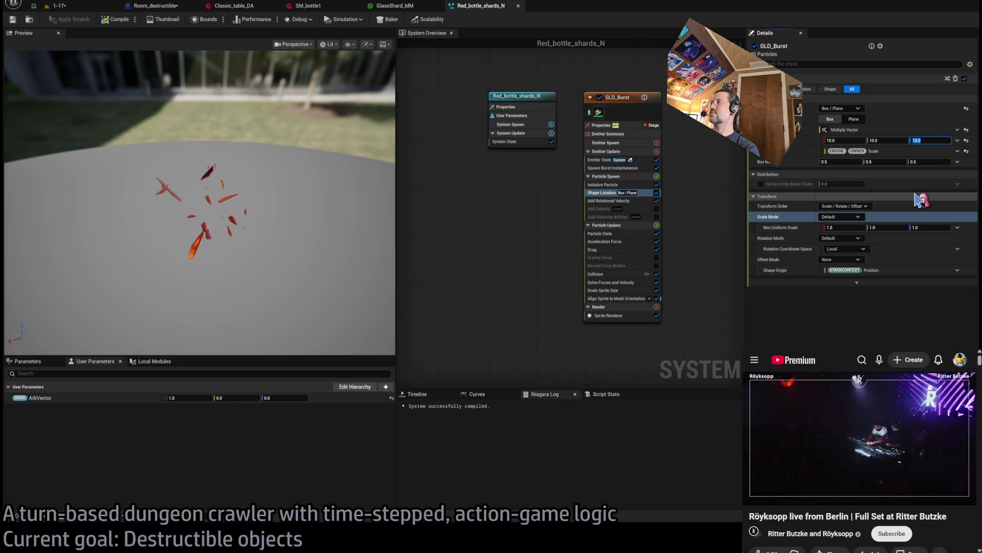
pyautogui.write('7.5')
pyautogui.press('Return')
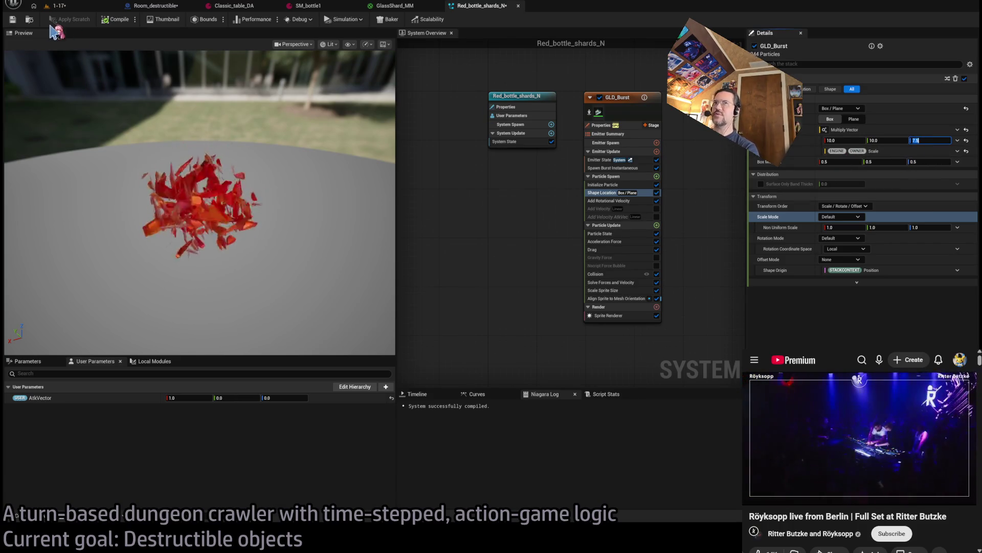
pyautogui.click(89, 6)
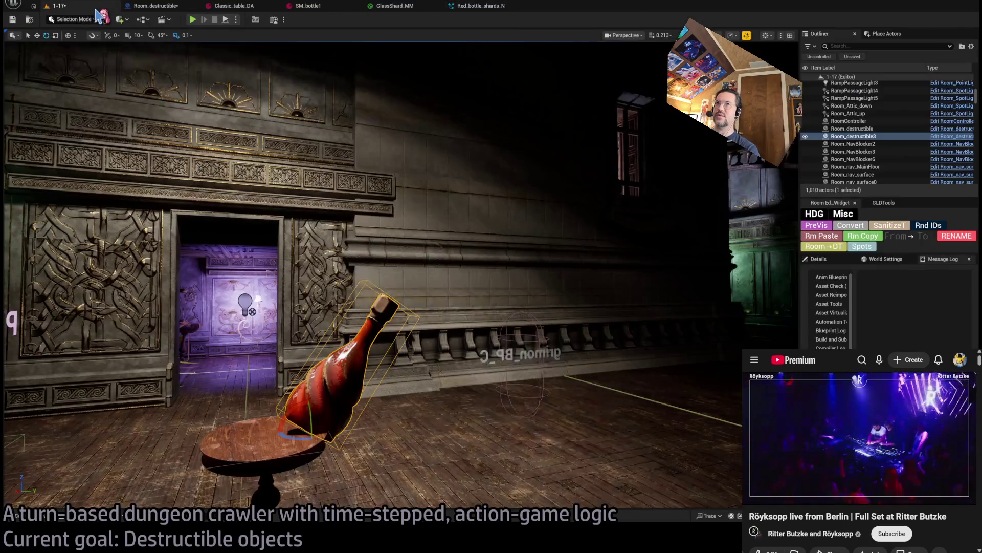
pyautogui.hotkey('alt', 'p')
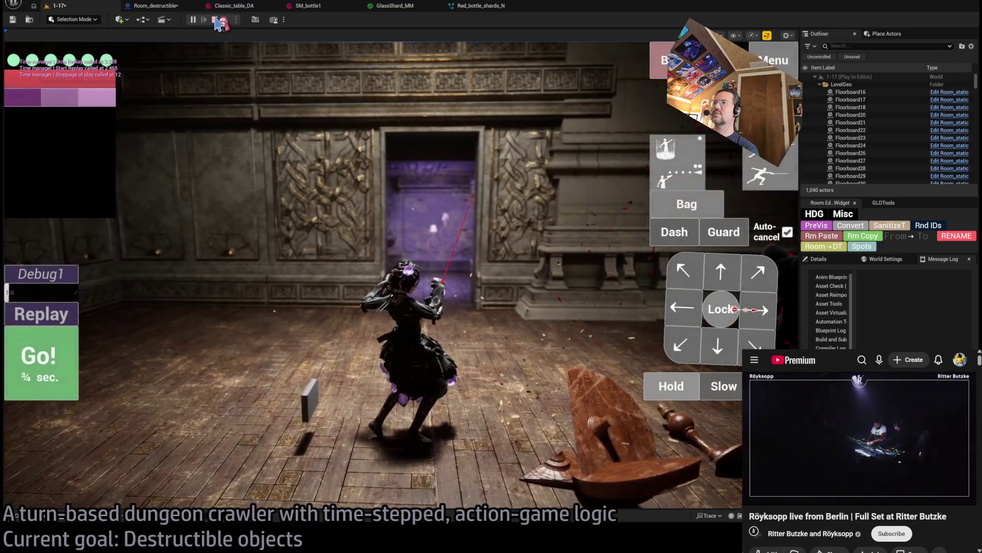
pyautogui.click(216, 20)
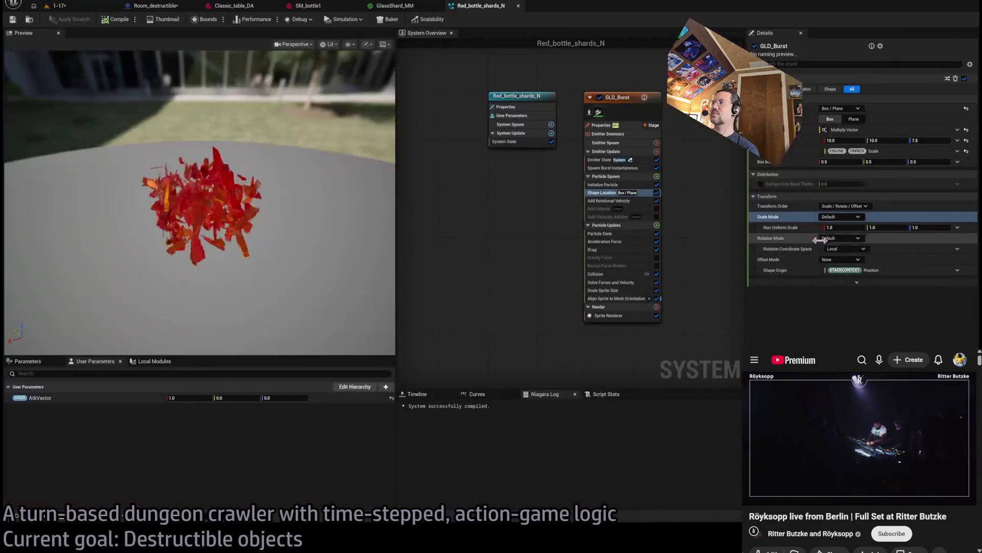
# Step: Lower that value to 5, play-test again, then inspect Red_bottle_shards_N's Initialize Particle settings
pyautogui.click(922, 138)
pyautogui.write('5')
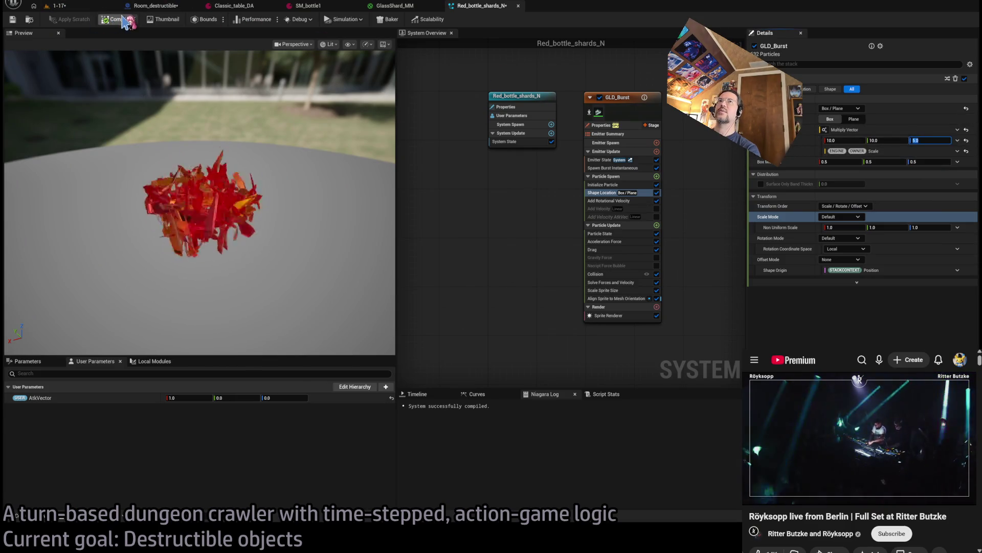
pyautogui.click(59, 5)
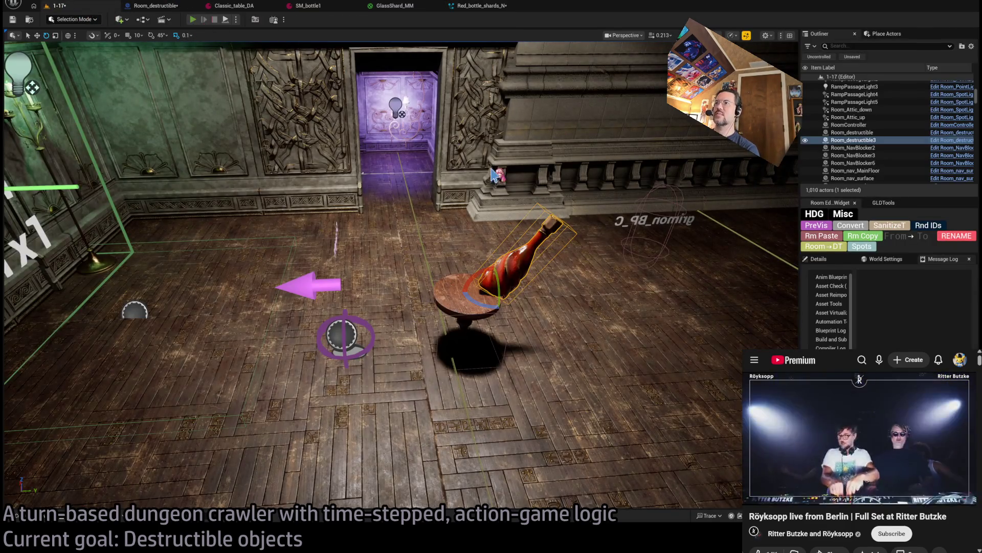
pyautogui.hotkey('alt', 'p')
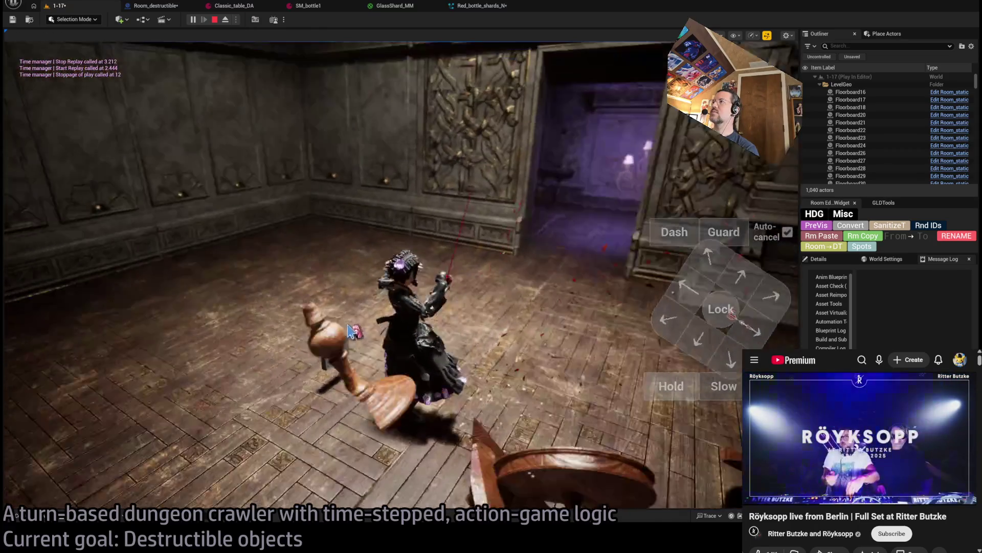
pyautogui.press('F8')
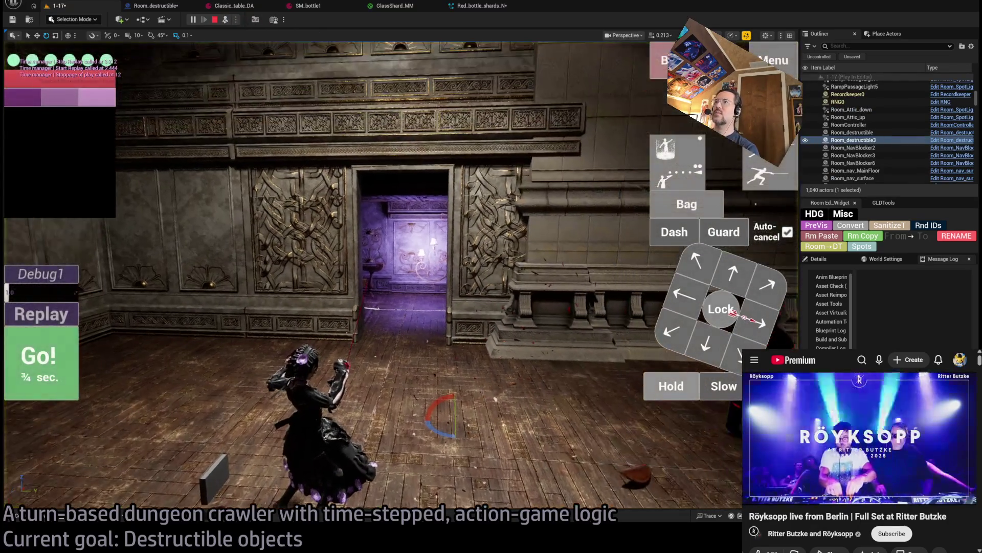
pyautogui.click(478, 6)
pyautogui.click(615, 186)
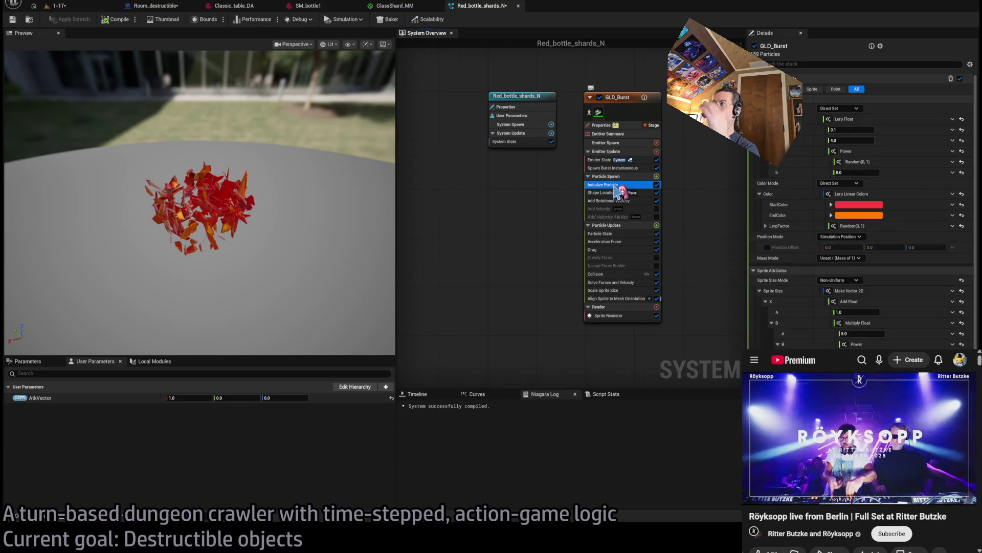
# Step: Review the Add Rotational Velocity and Spawn Burst Instantaneous modules, undoing an accidental sprite-size reset
pyautogui.click(609, 201)
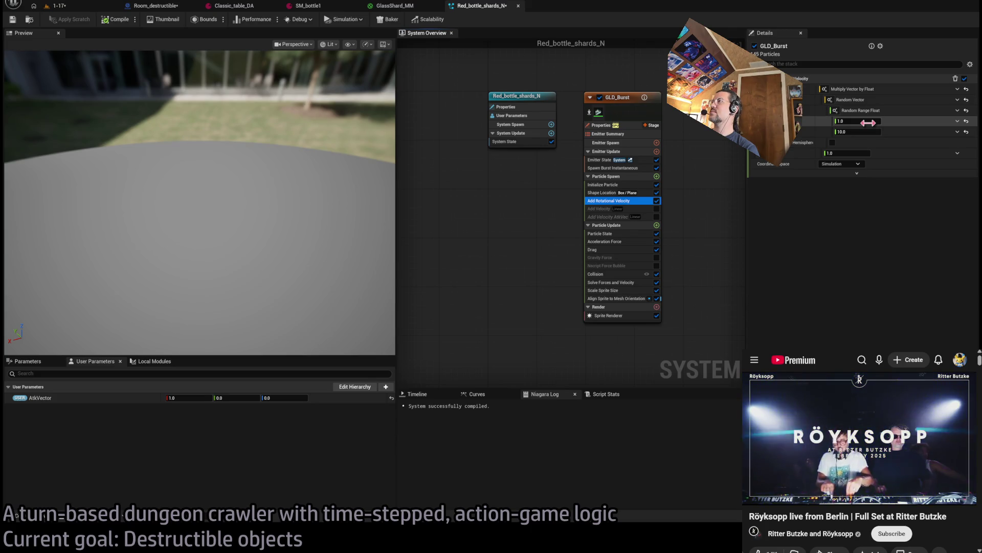
pyautogui.click(617, 168)
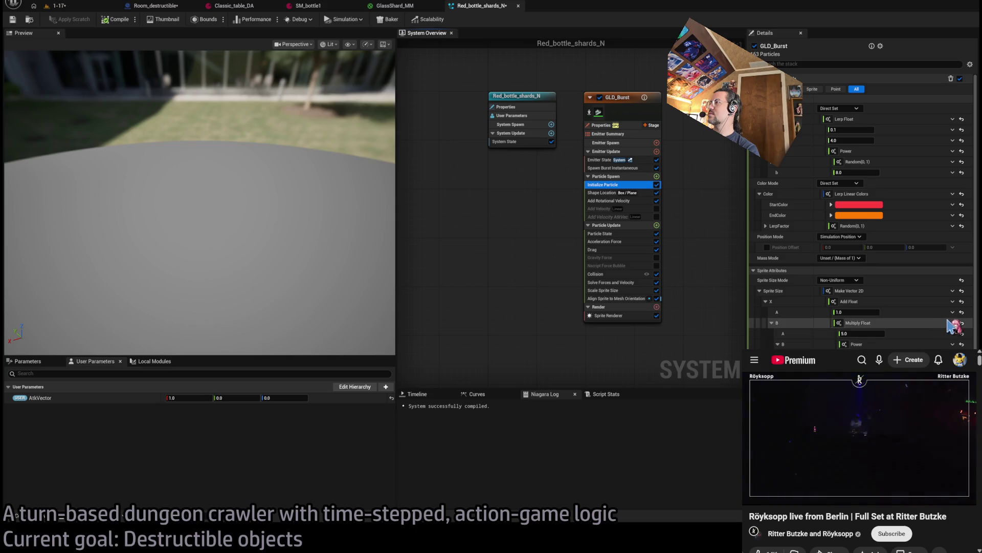
pyautogui.click(962, 292)
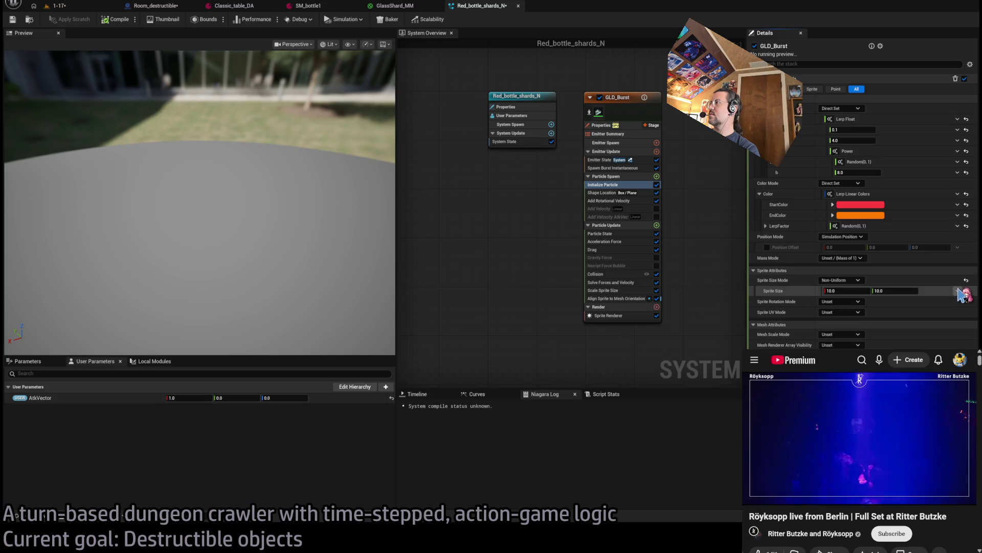
pyautogui.hotkey('ctrl', 'z')
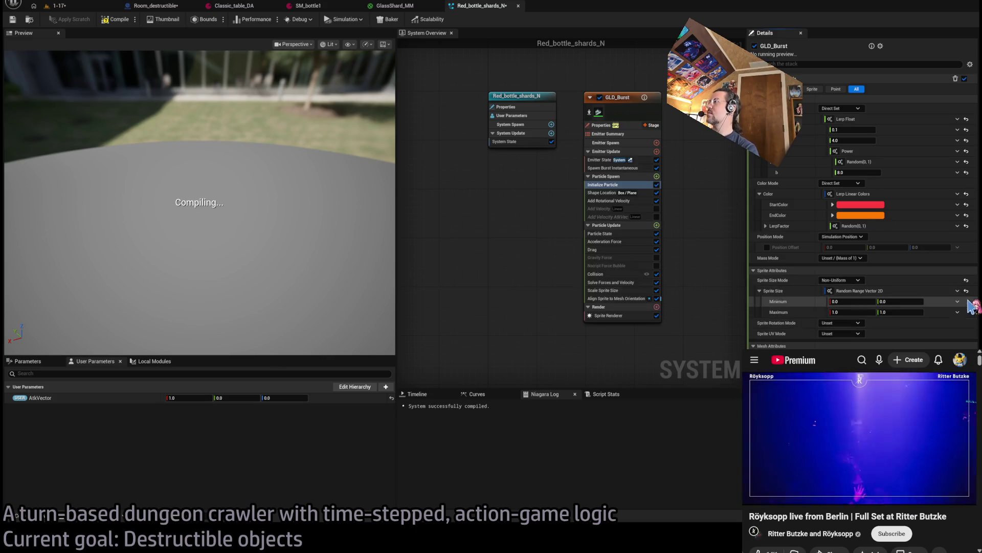
# Step: Set the random sprite size range to minimum 2.0 and maximum 7.0 by 7.0
pyautogui.click(896, 301)
pyautogui.write('2.05')
pyautogui.press('Return')
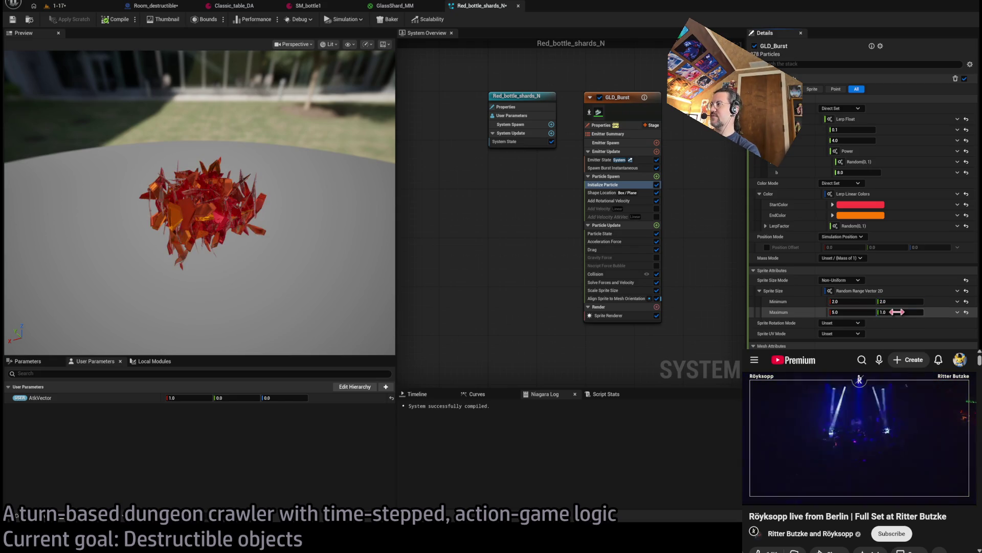
pyautogui.click(859, 311)
pyautogui.write('7')
pyautogui.press('Tab')
pyautogui.write('7')
pyautogui.press('Return')
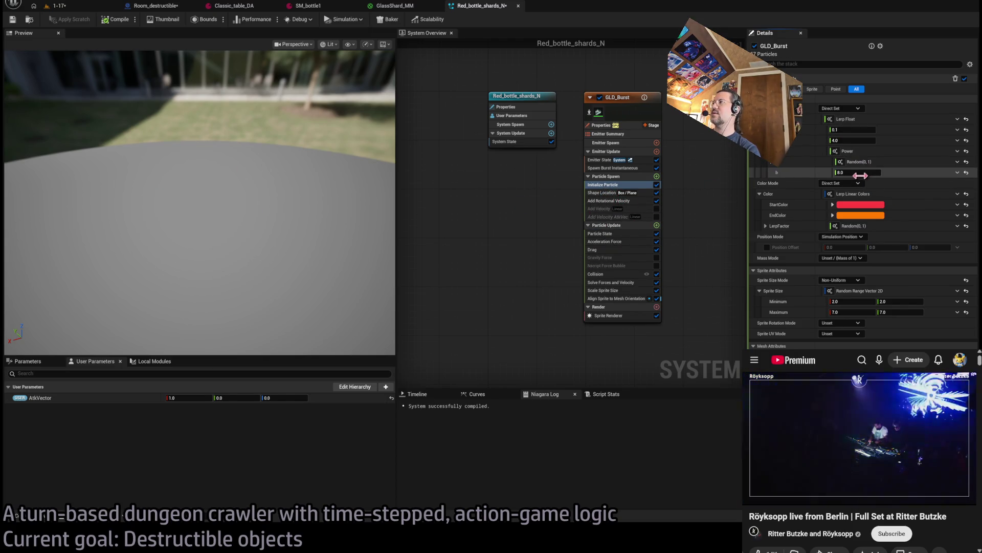
# Step: Lower the Power exponent from 8.0 to 2.0, preview the burst, then return to the level
pyautogui.write('2')
pyautogui.press('Return')
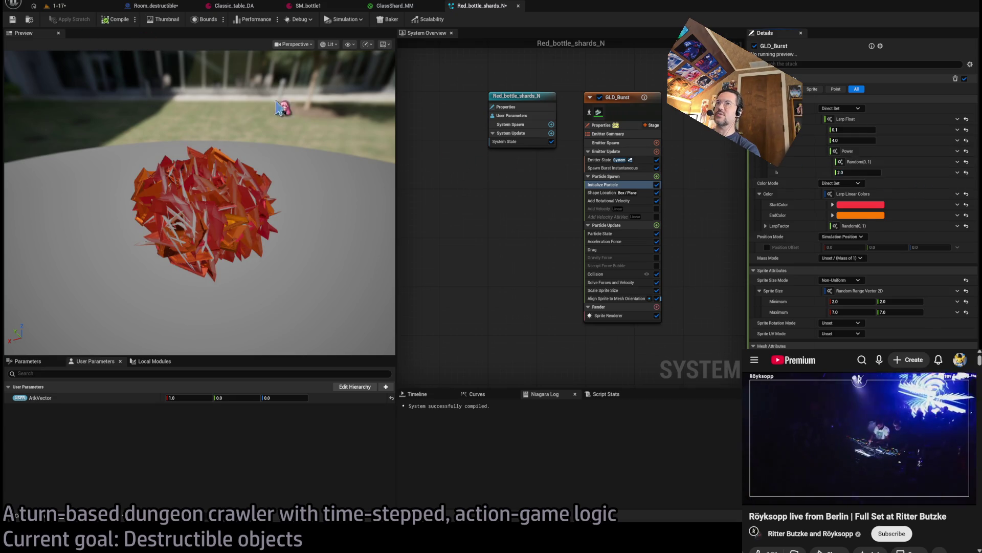
pyautogui.click(239, 197)
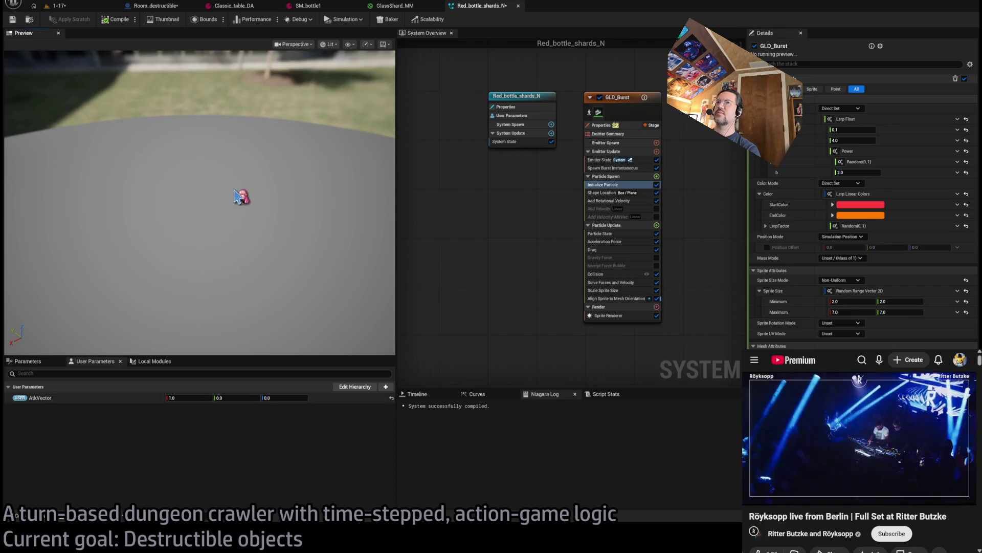
pyautogui.moveTo(246, 210); pyautogui.dragTo(220, 184)
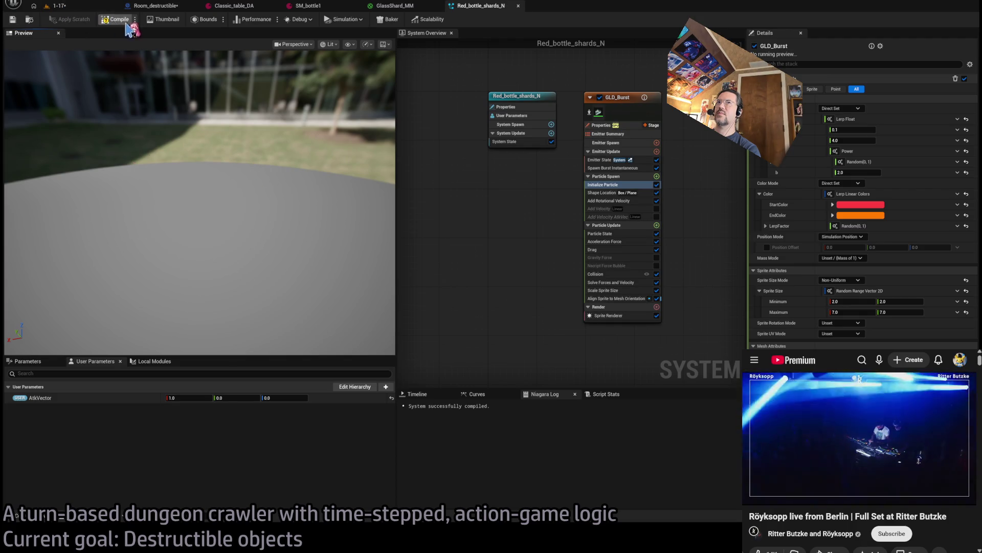
pyautogui.click(83, 9)
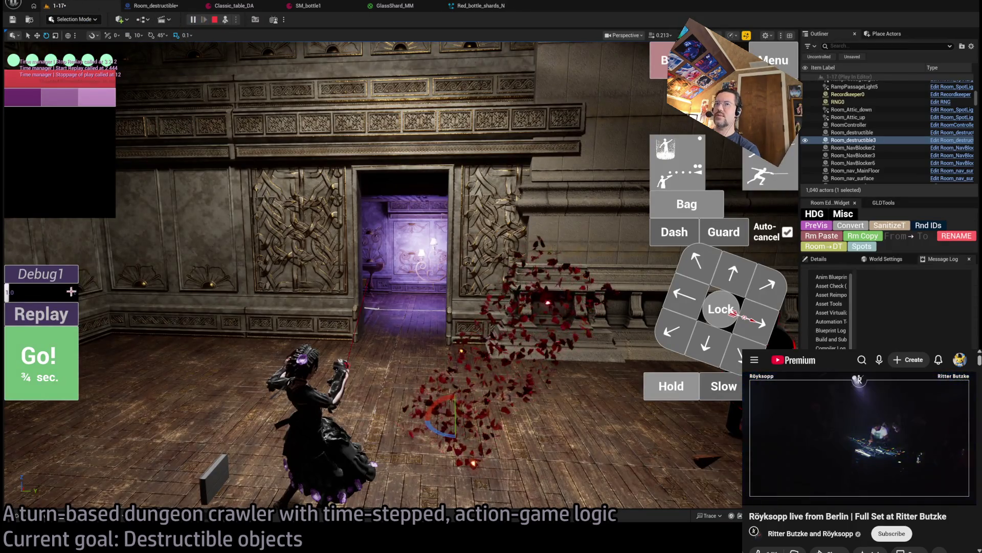
# Step: Replay the bottle smash fourteen times to check the red shards, then stop play and reopen Red_bottle_shards_N
pyautogui.click(41, 314)
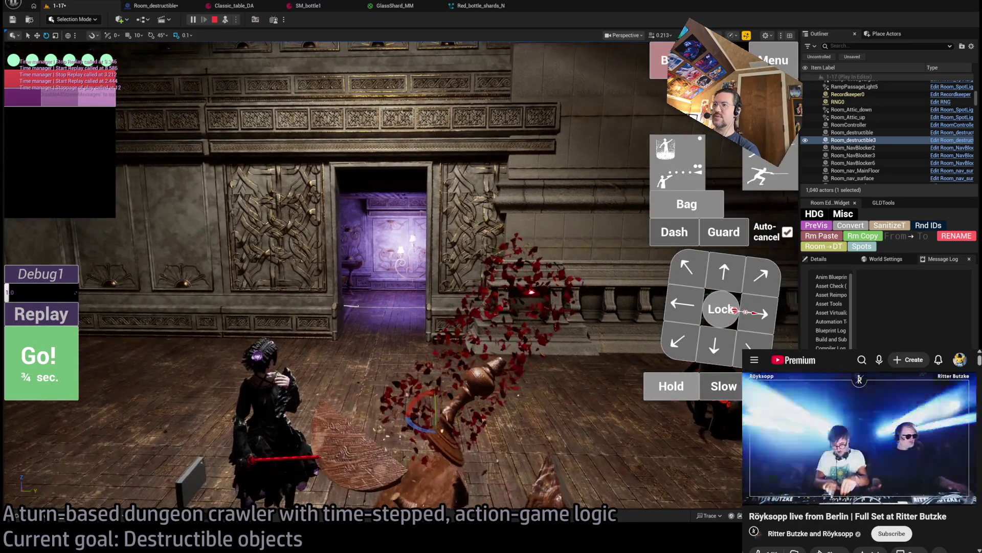
pyautogui.click(62, 314)
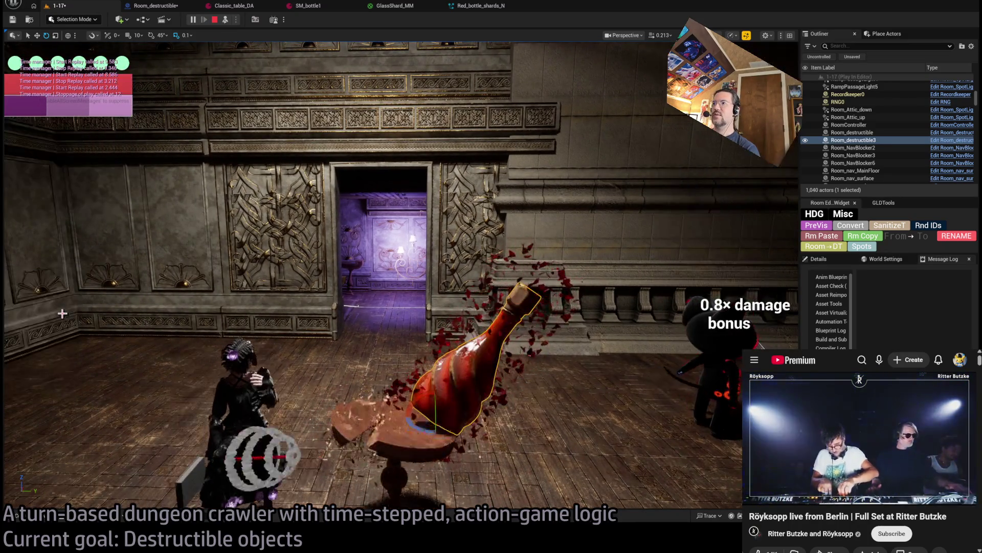
pyautogui.click(62, 311)
pyautogui.click(63, 310)
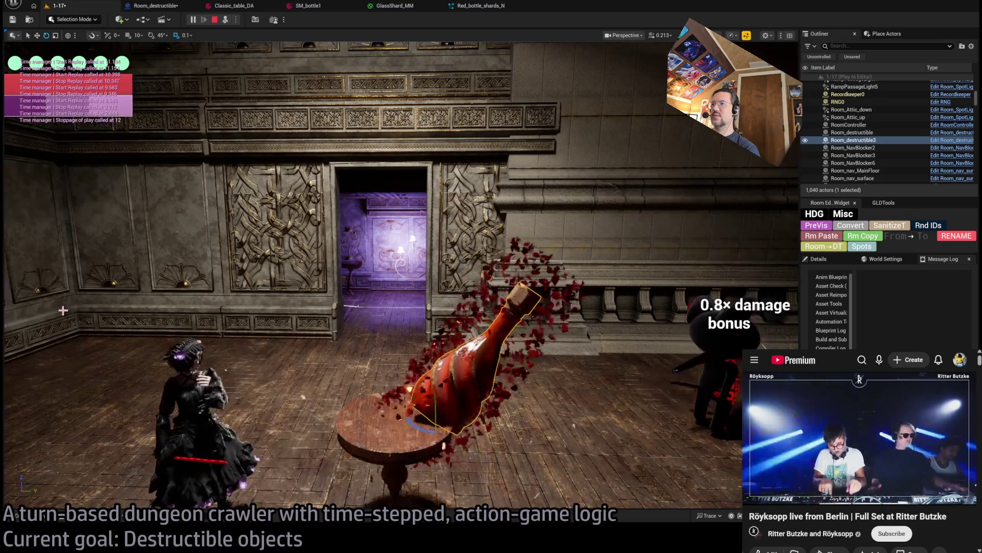
pyautogui.click(63, 310)
pyautogui.click(63, 311)
pyautogui.click(63, 310)
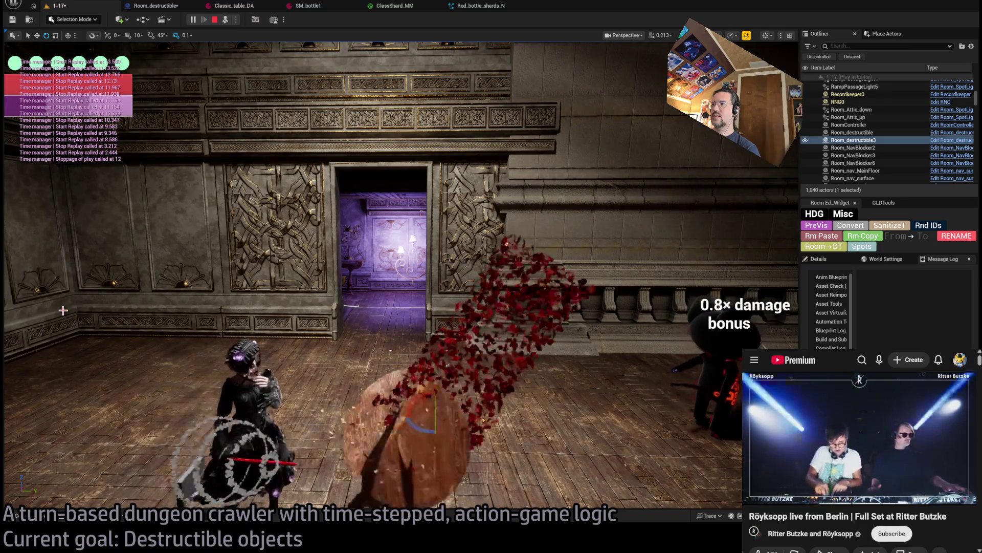
pyautogui.click(63, 310)
pyautogui.click(63, 310)
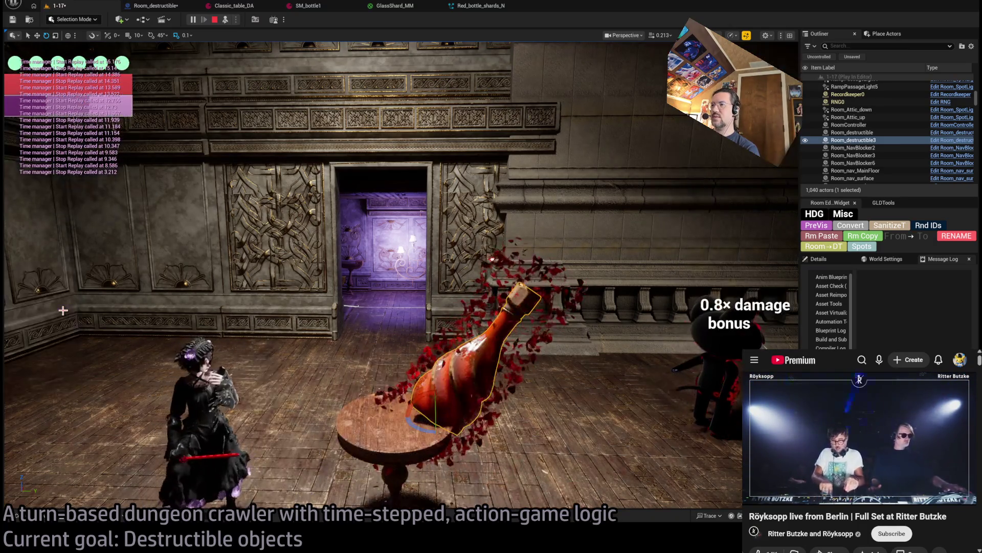
pyautogui.click(63, 310)
pyautogui.click(63, 311)
pyautogui.click(63, 311)
pyautogui.click(63, 310)
pyautogui.click(63, 310)
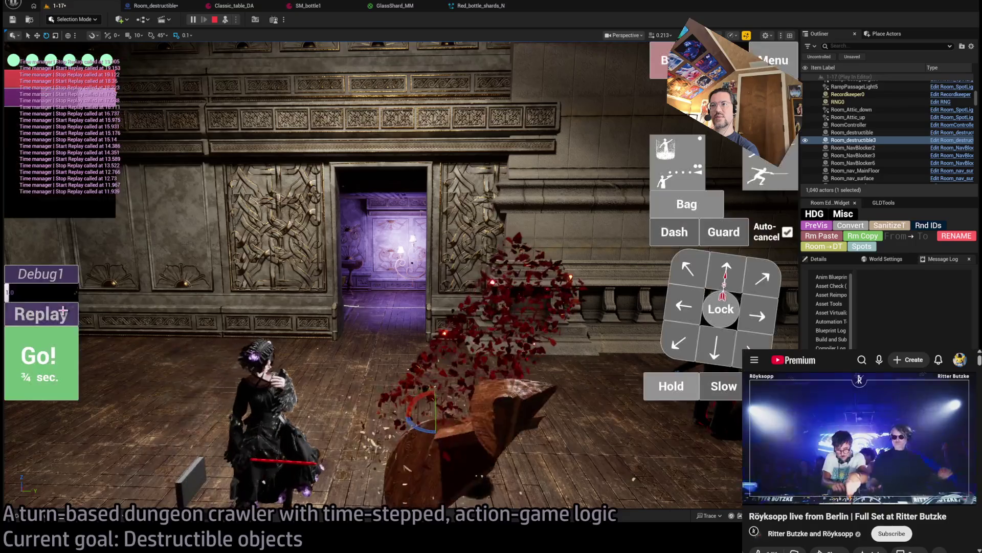
pyautogui.click(215, 20)
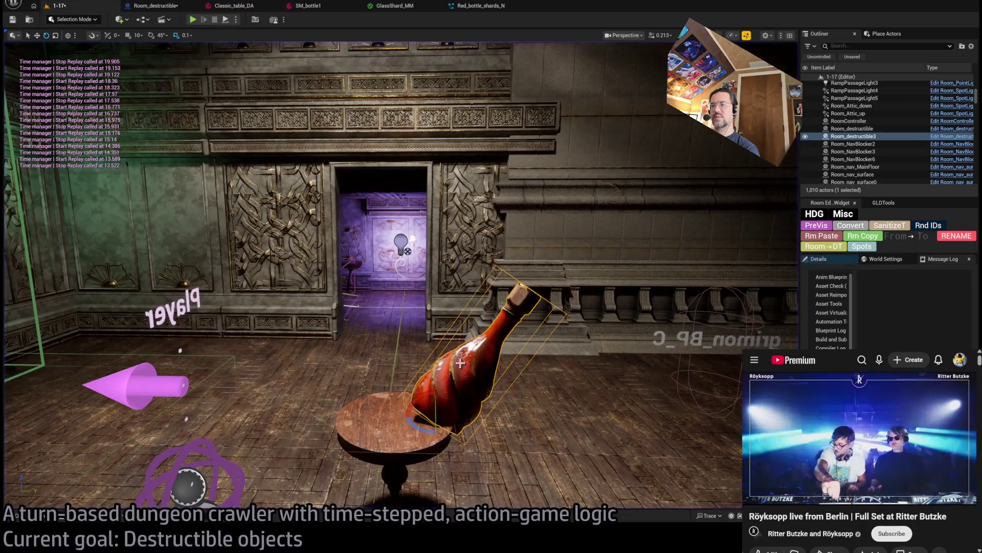
pyautogui.click(477, 6)
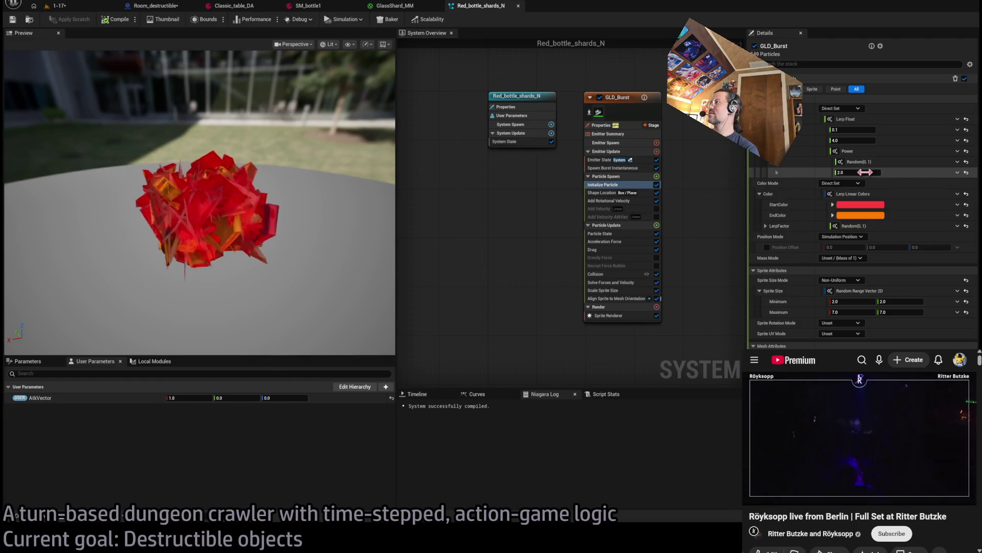
# Step: Set the Shape Location box size to 5×5×5 with scale mode None, then play-test level 1-17
pyautogui.click(654, 195)
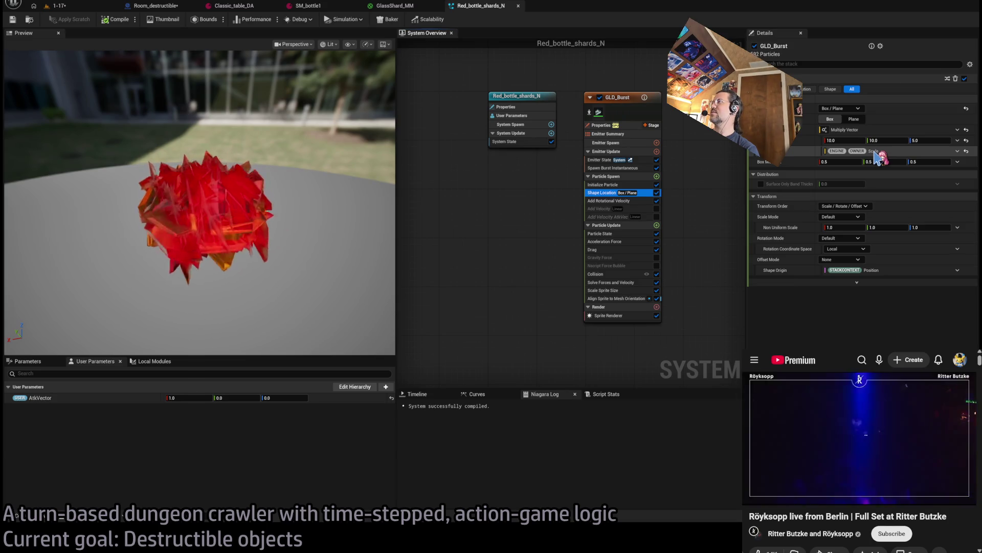
pyautogui.click(849, 141)
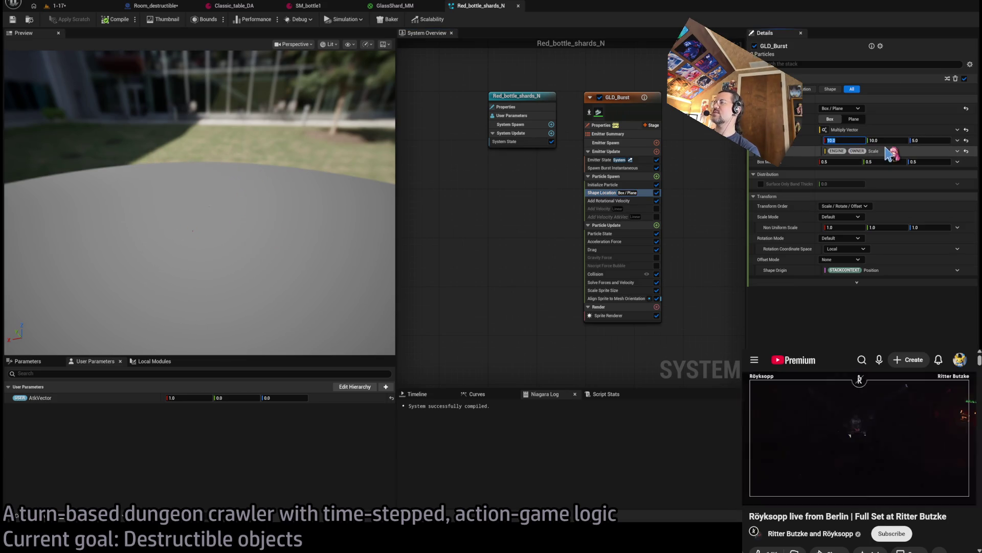
pyautogui.write('5')
pyautogui.press('Tab')
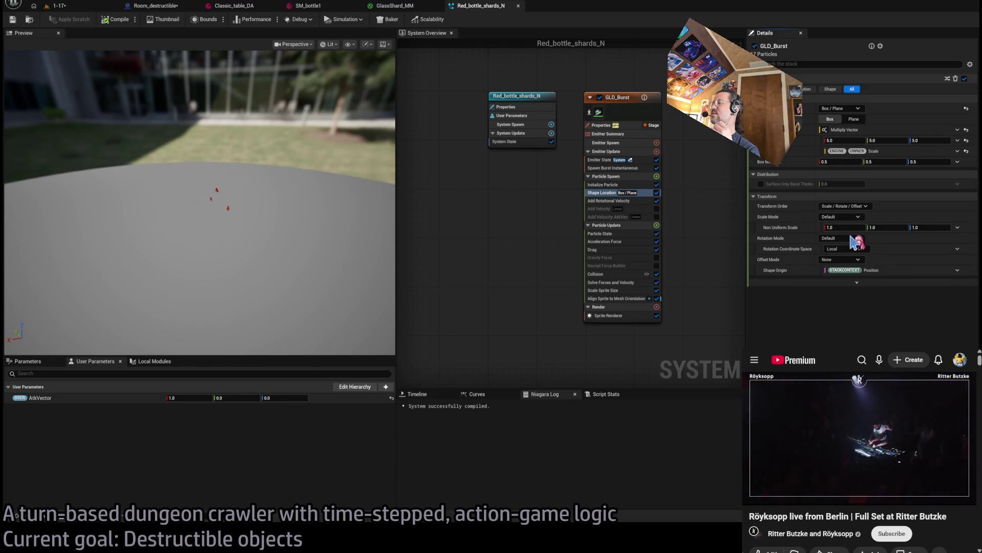
pyautogui.click(842, 216)
pyautogui.click(849, 227)
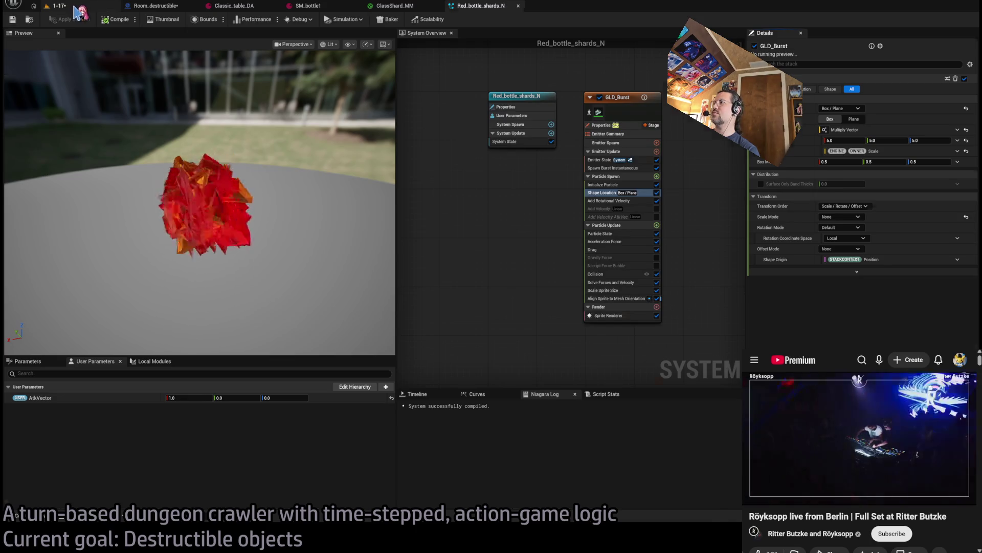
pyautogui.click(75, 7)
pyautogui.click(194, 21)
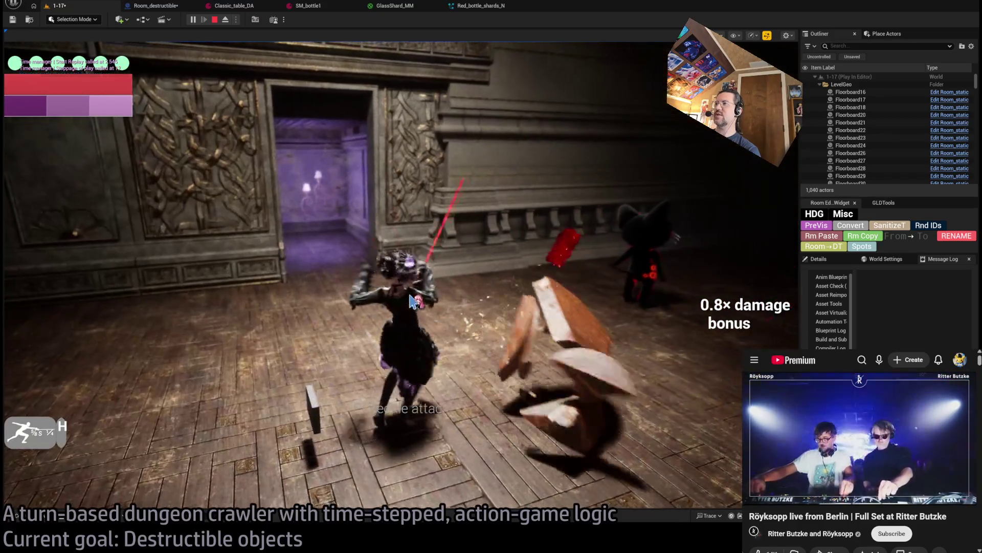
# Step: Look over the open SM_bottle1, GlassShard_MM, Classic_table_DA and Room_destructible assets, ending on Red_bottle_shards_N
pyautogui.click(312, 7)
pyautogui.click(481, 11)
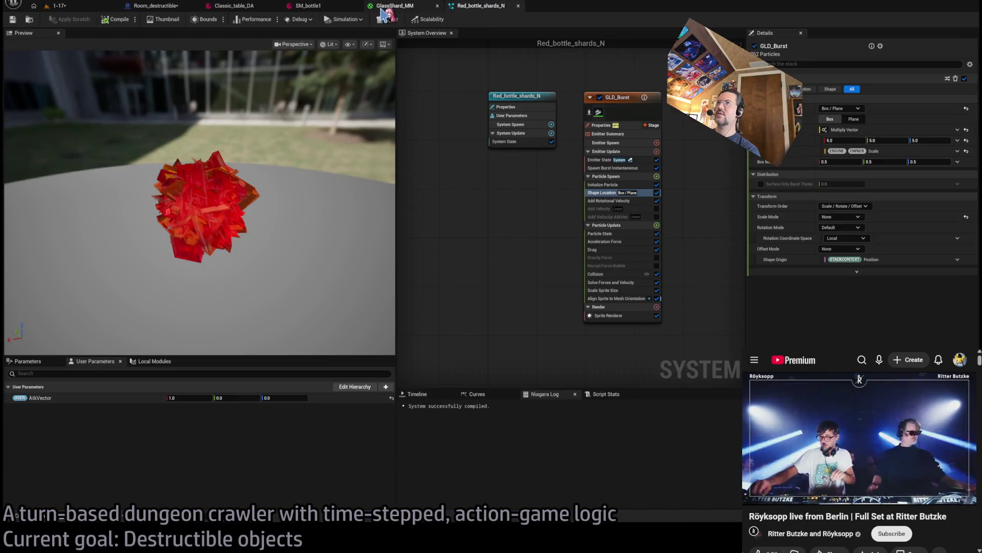
pyautogui.click(394, 9)
pyautogui.click(248, 10)
pyautogui.click(167, 7)
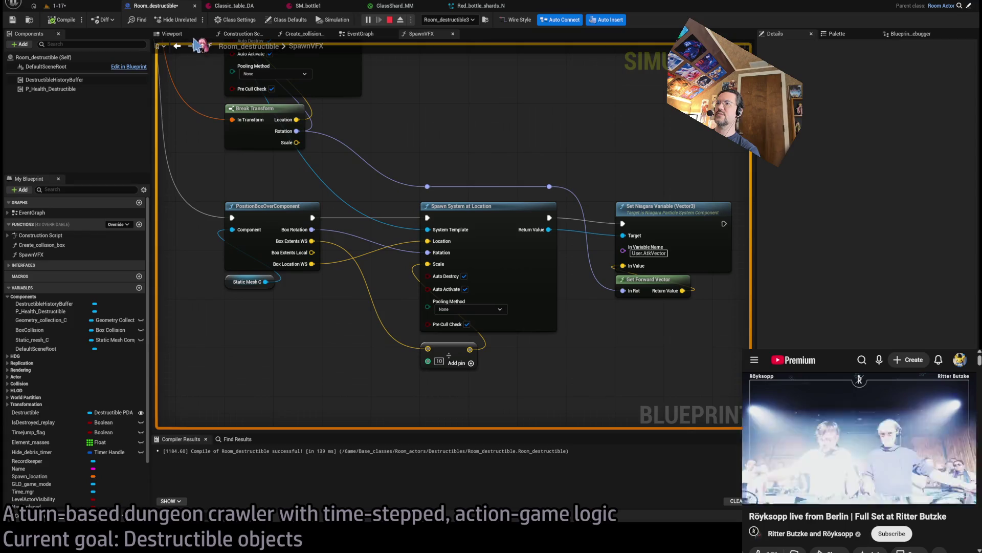
pyautogui.click(481, 9)
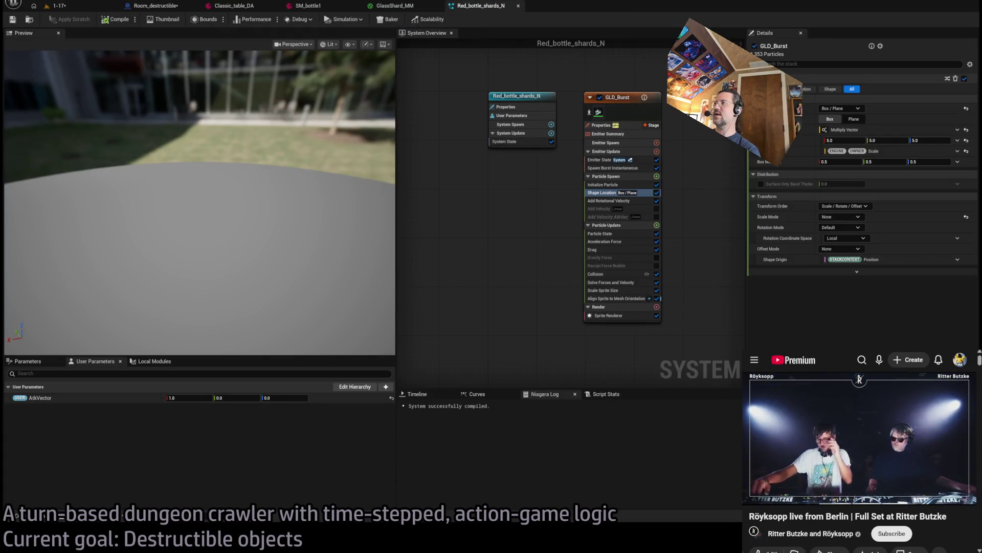
# Step: Set the spawn box size to 10×10×10, compile, and replay the bottle smash in 1-17
pyautogui.click(845, 142)
pyautogui.write('10')
pyautogui.press('Tab')
pyautogui.write('10')
pyautogui.press('Tab')
pyautogui.write('10')
pyautogui.press('Return')
pyautogui.click(116, 20)
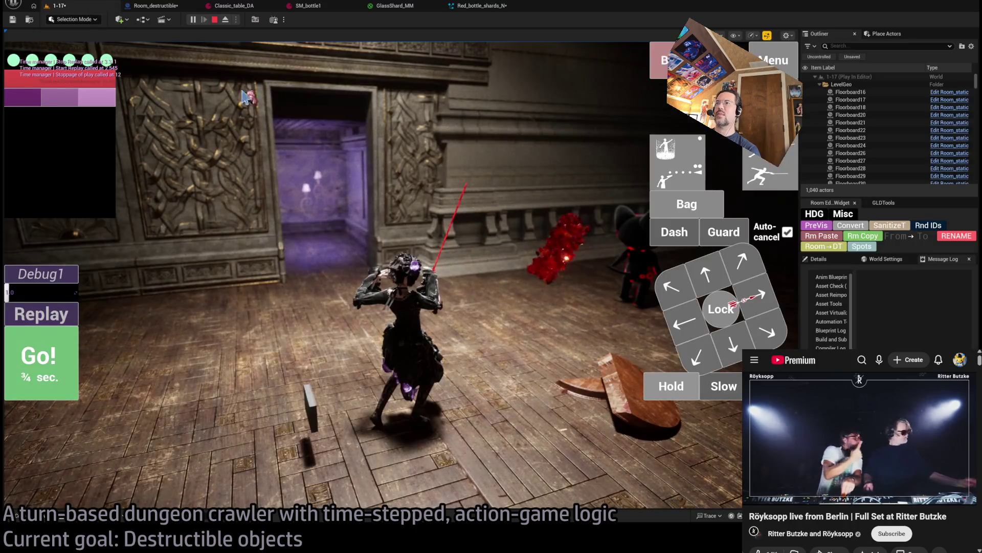
pyautogui.click(56, 6)
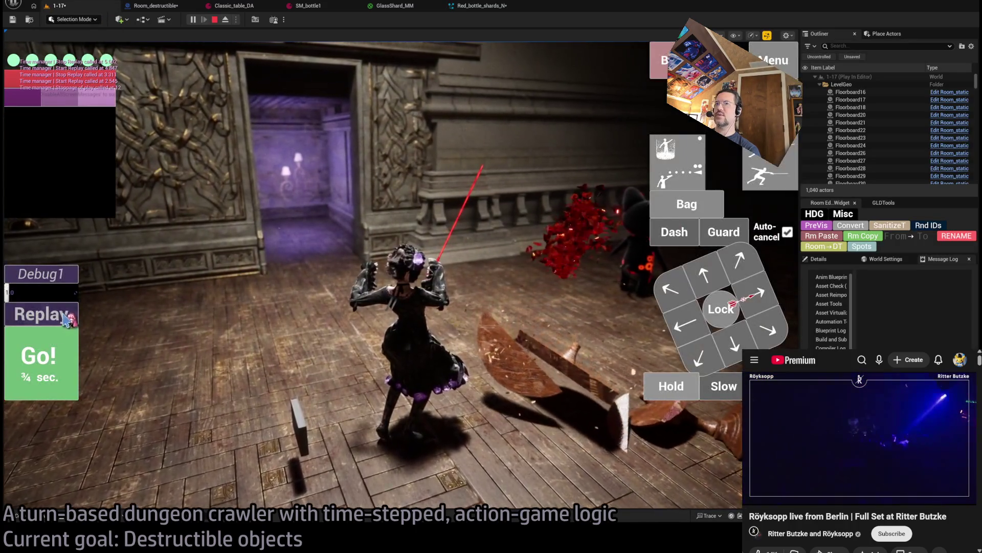
pyautogui.click(69, 314)
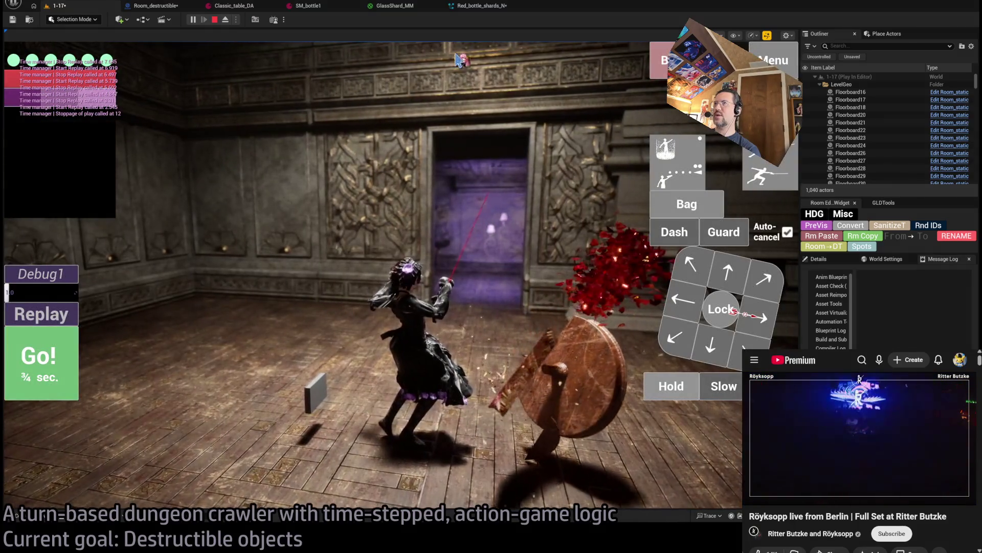
# Step: Raise the spawn box Z value to 20 and play-test again in the dungeon level
pyautogui.click(481, 8)
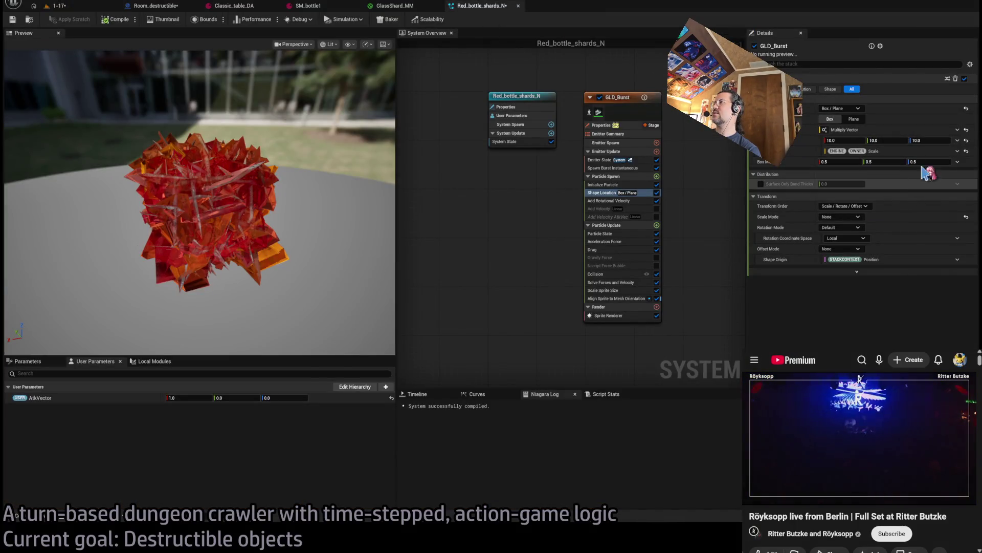
pyautogui.click(929, 140)
pyautogui.write('20')
pyautogui.press('Return')
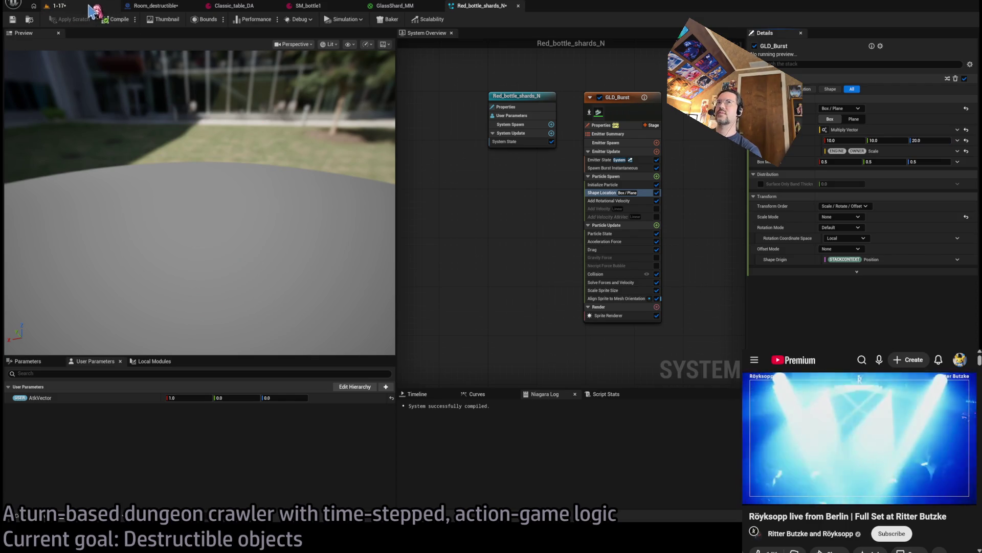
pyautogui.hotkey('alt', 'p')
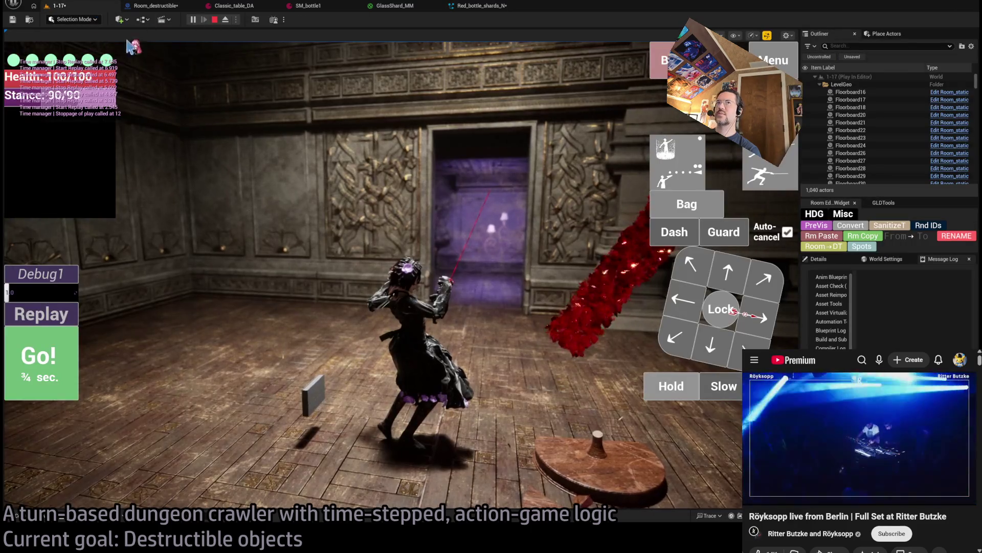
# Step: Replay the bottle-shattering attack five times to watch the red shard burst
pyautogui.click(41, 314)
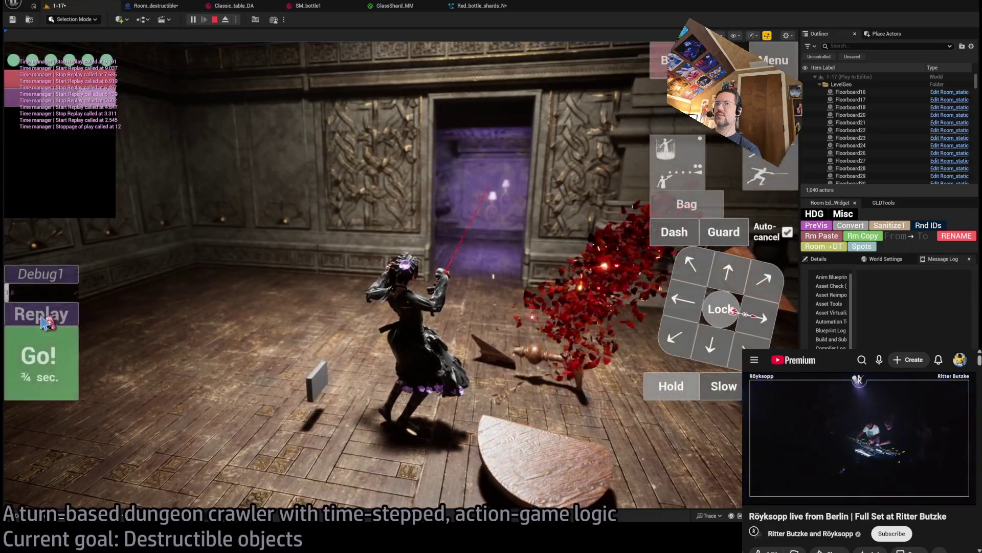
pyautogui.click(45, 322)
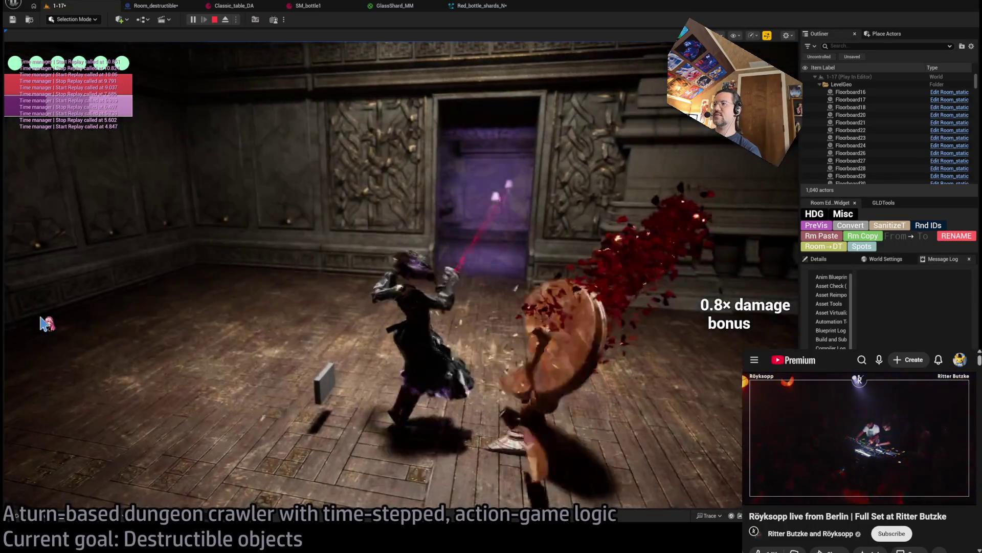
pyautogui.click(45, 322)
pyautogui.click(45, 323)
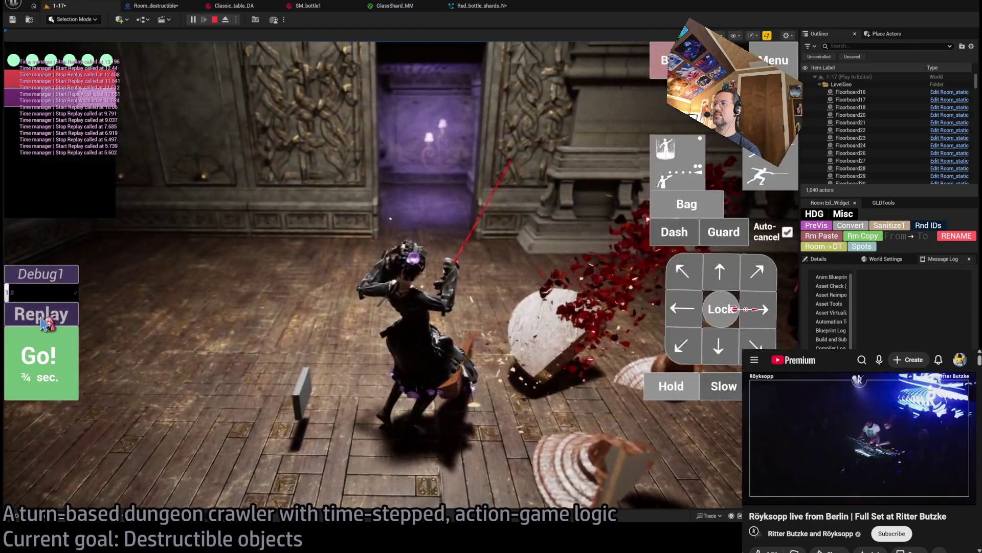
pyautogui.click(45, 322)
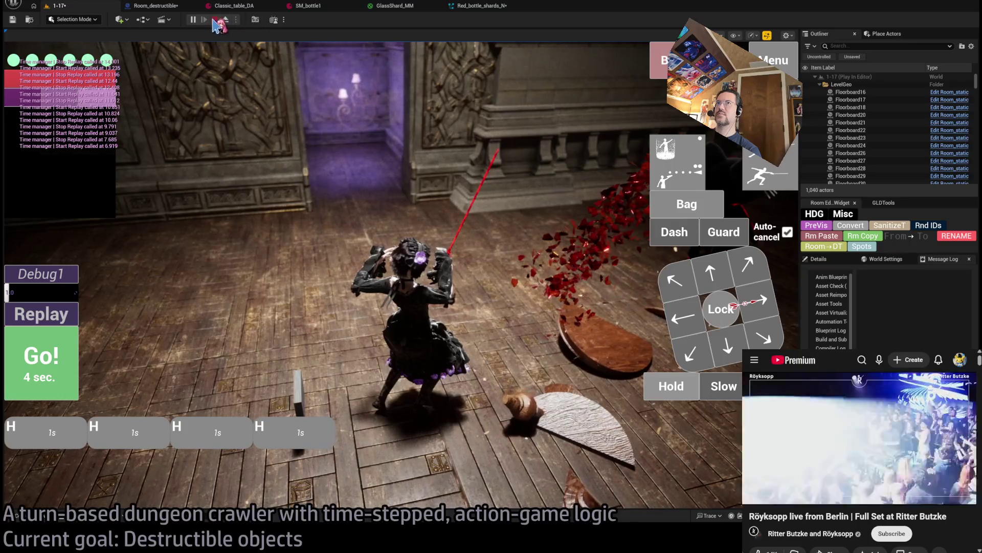
# Step: Stop and restart the play session twice more, then stop it for good
pyautogui.click(215, 19)
pyautogui.hotkey('alt', 'p')
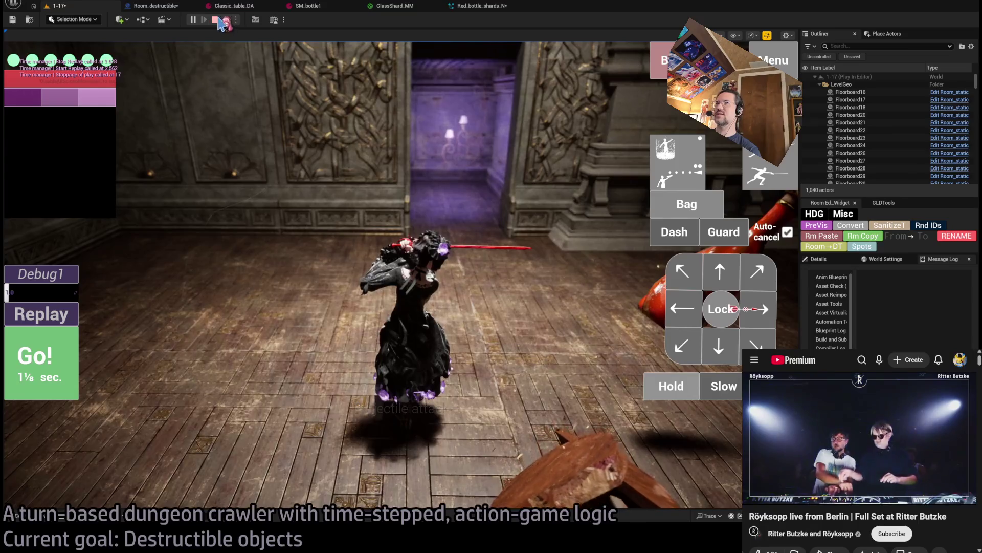
pyautogui.click(215, 19)
pyautogui.hotkey('alt', 'p')
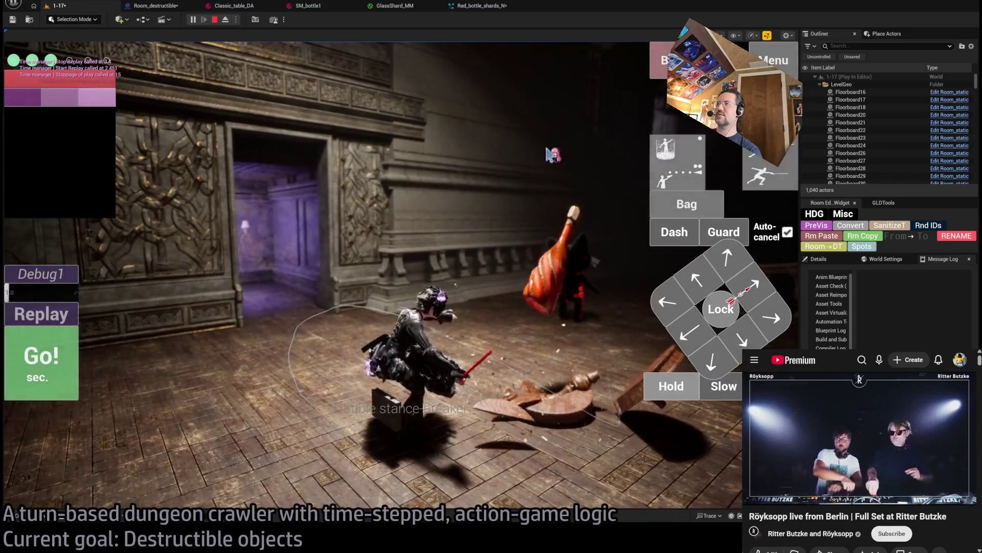
pyautogui.click(215, 21)
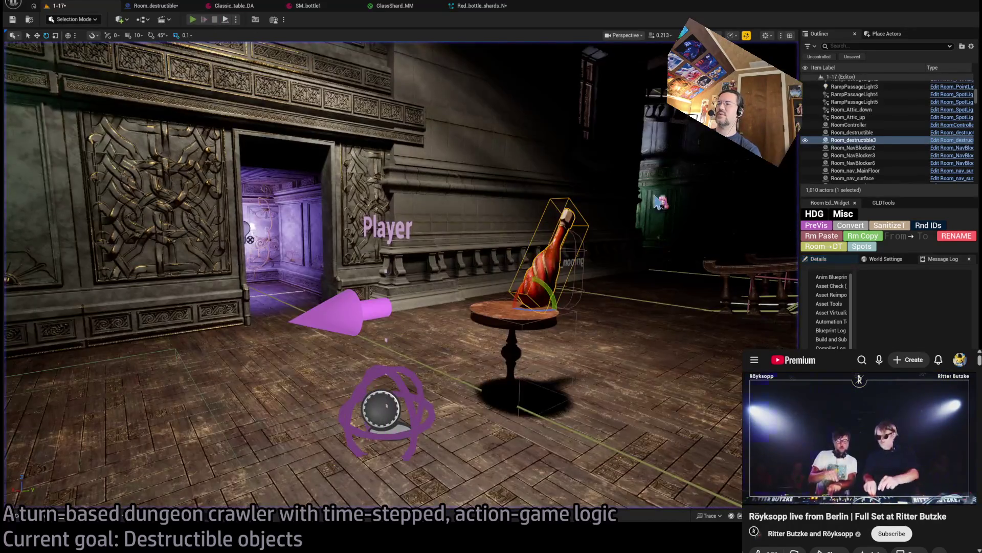
# Step: Play-test the four-hit light-attack combo that shatters the bottle, replay it, then open Red_bottle_shards_N
pyautogui.hotkey('alt', 'p')
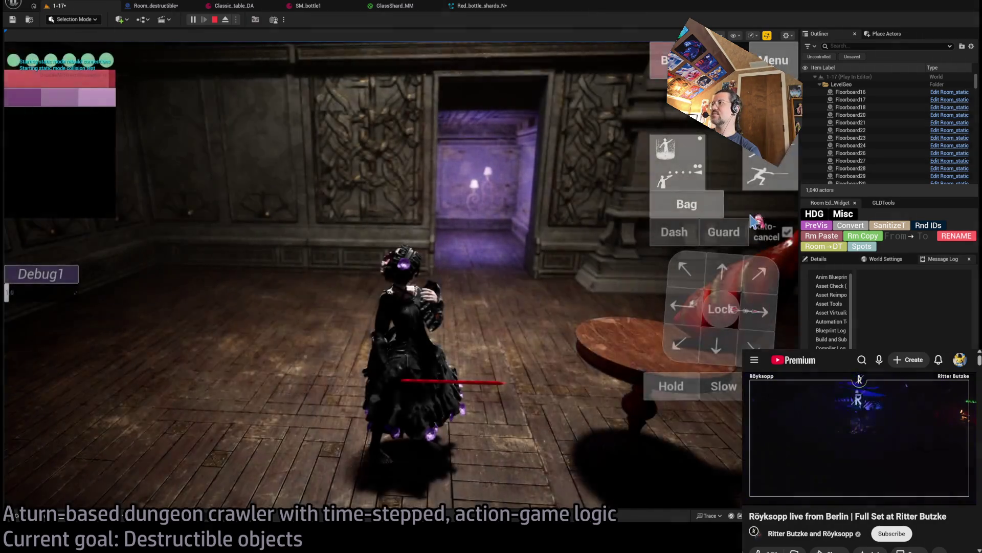
pyautogui.click(669, 387)
pyautogui.click(56, 365)
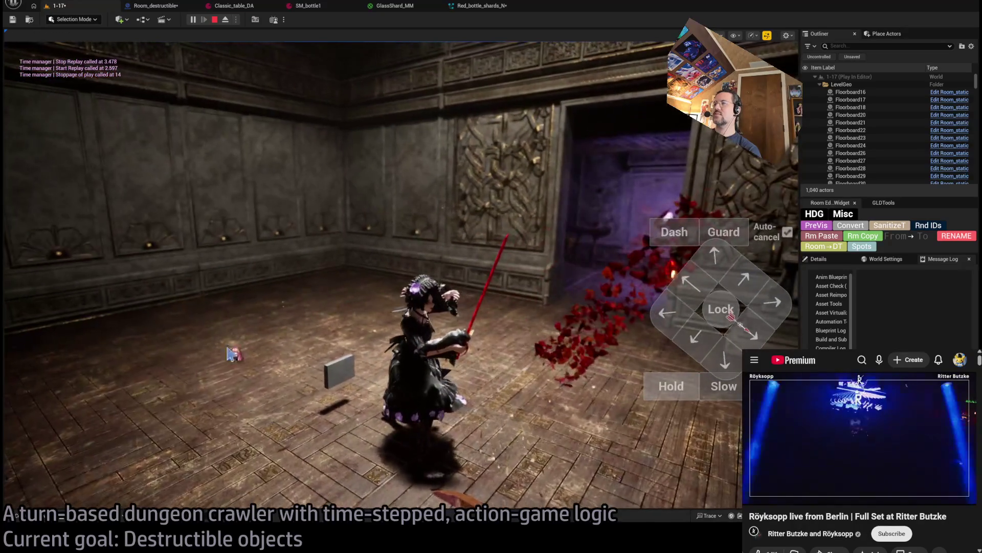
pyautogui.click(57, 322)
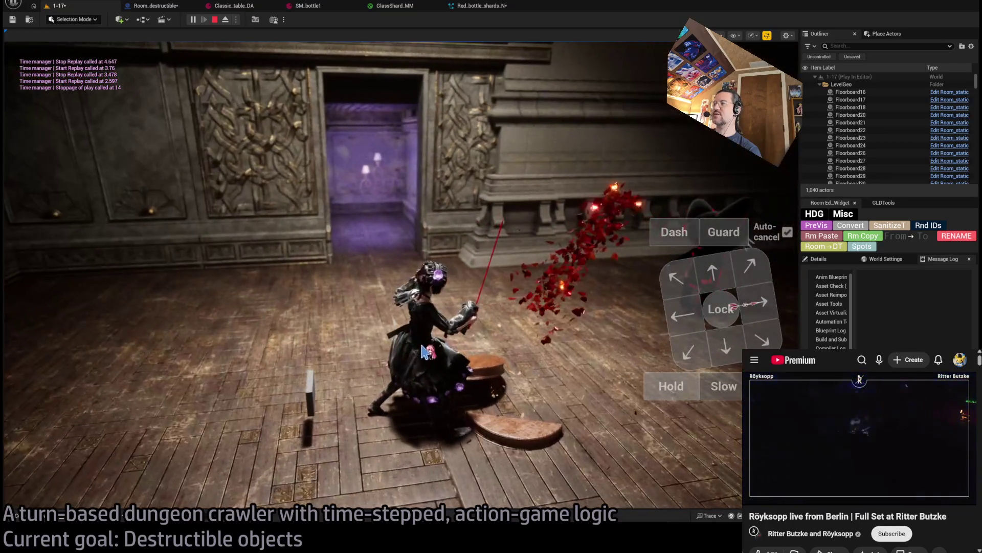
pyautogui.click(506, 8)
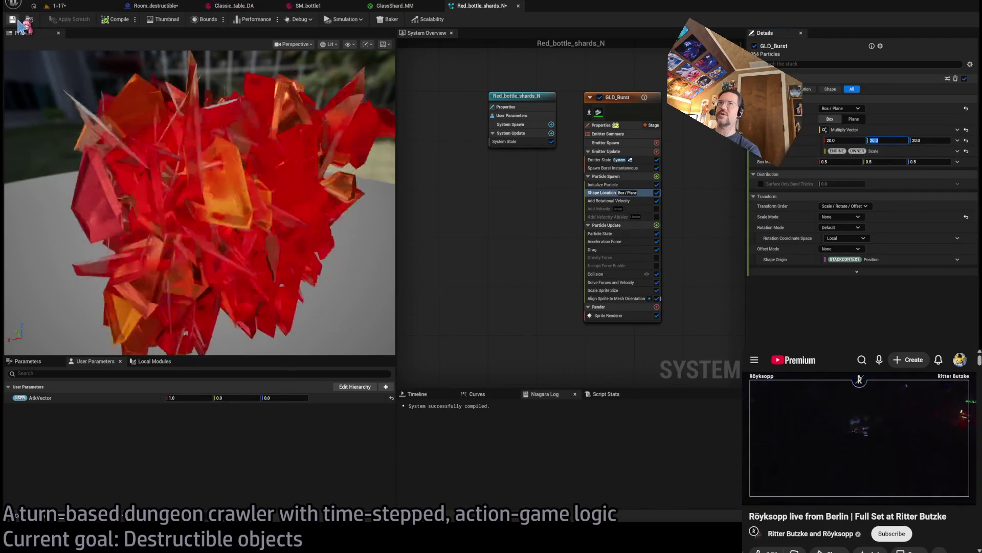
# Step: Play-test the burst in 1-17, then lower the spawn-box multiplier from 20 to 10
pyautogui.click(88, 7)
pyautogui.hotkey('alt', 'p')
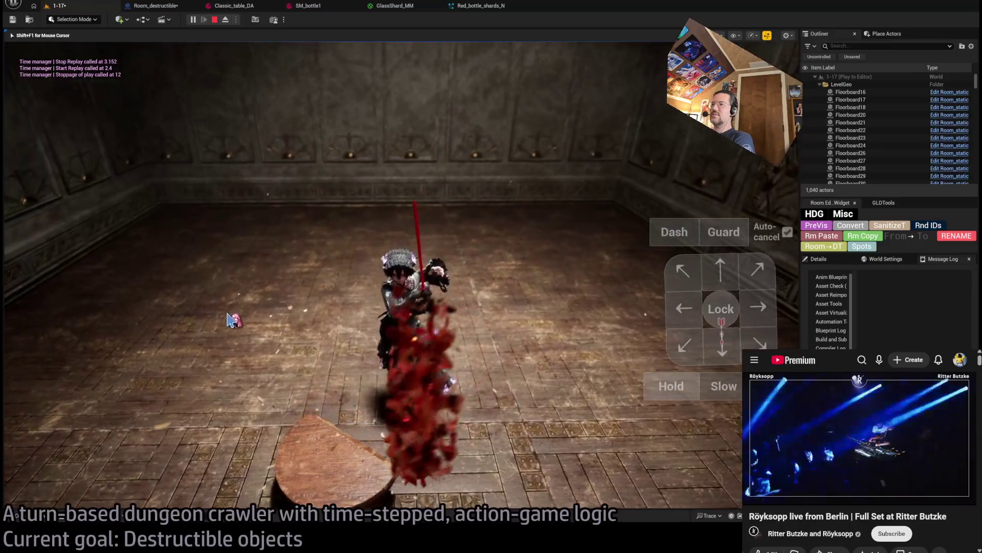
pyautogui.click(216, 20)
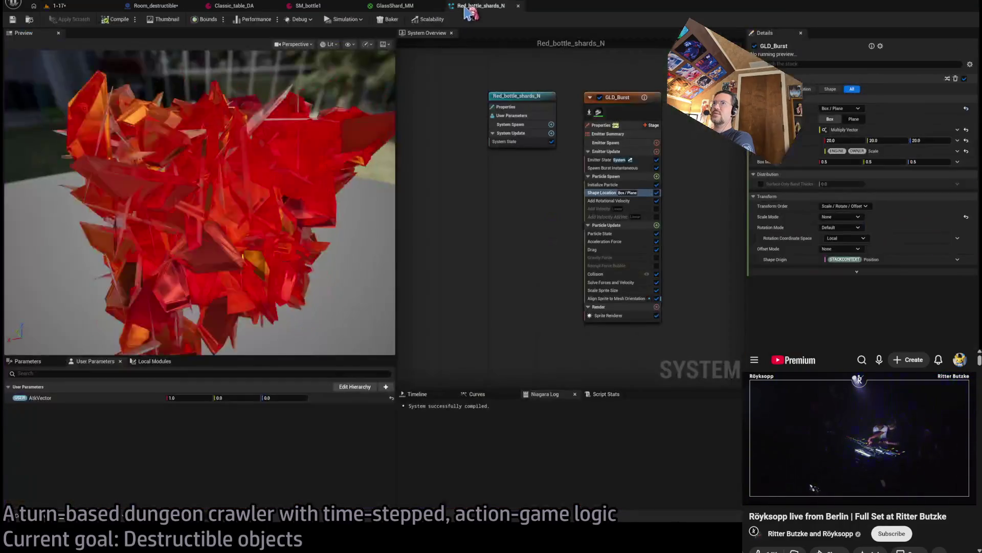
pyautogui.press('Tab')
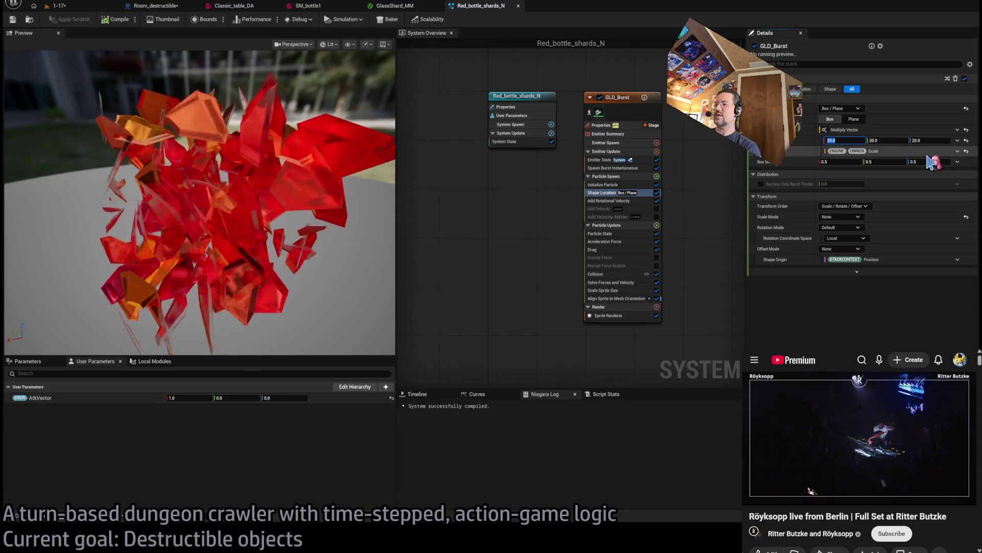
pyautogui.write('1')
pyautogui.press('Tab')
pyautogui.write('0')
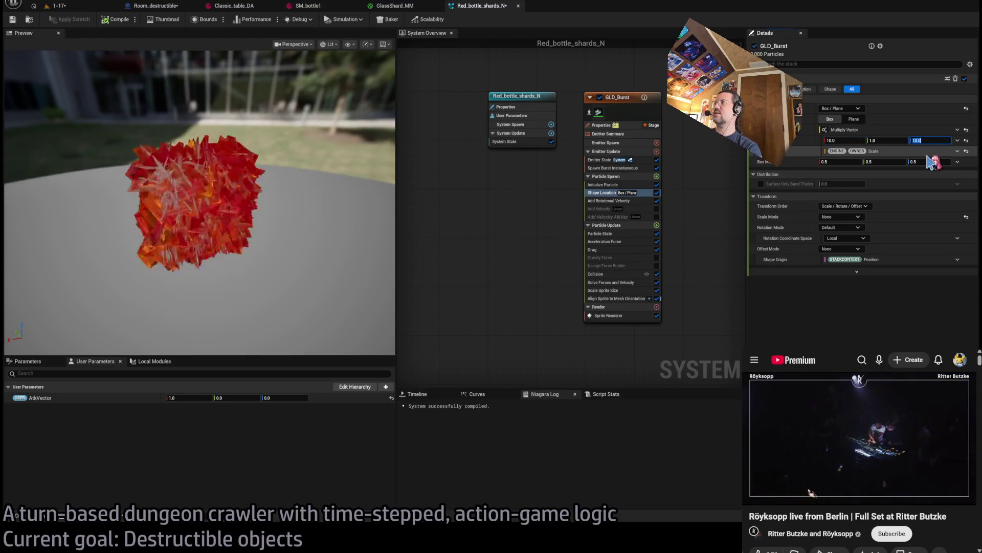
# Step: Recompile the Room_destructible blueprint and go back to the shard particle system
pyautogui.click(162, 7)
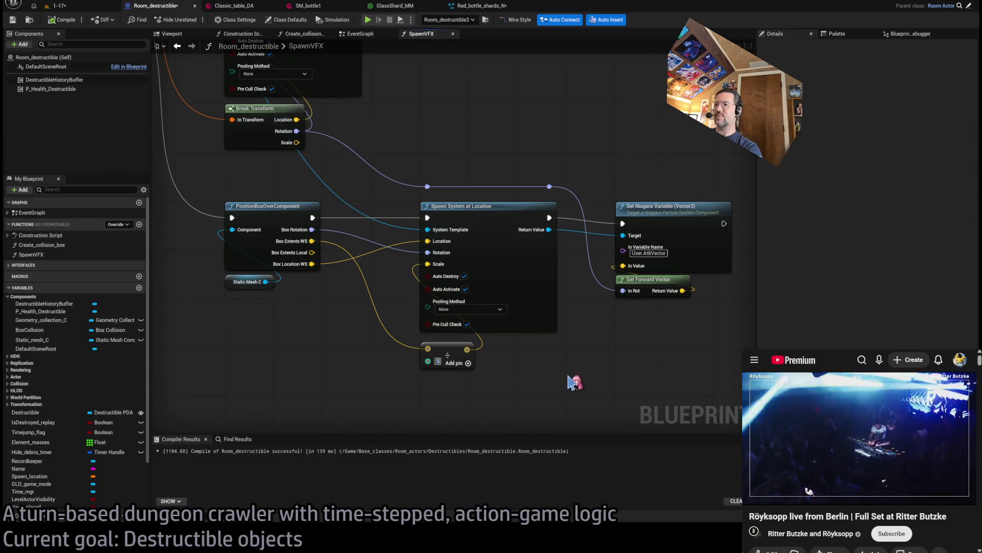
pyautogui.click(63, 20)
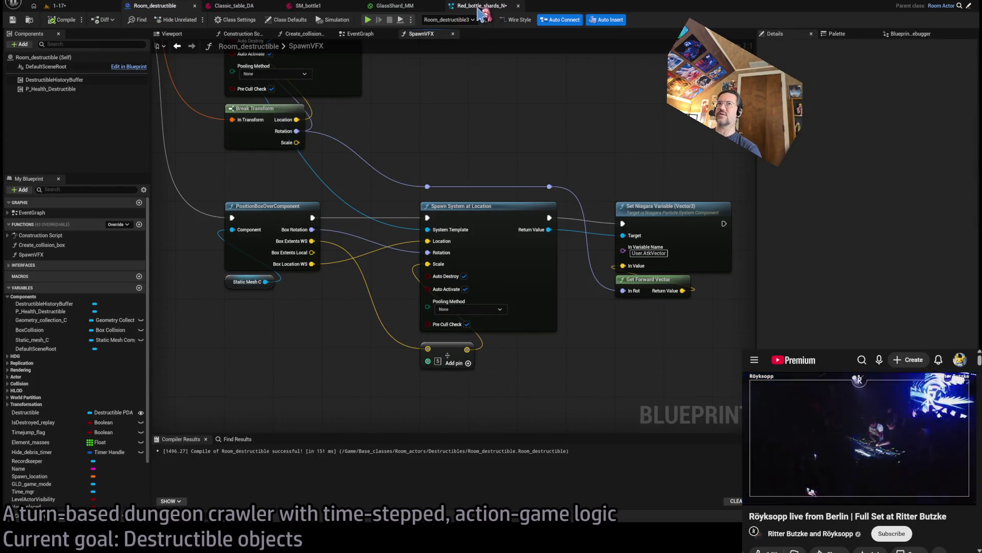
pyautogui.click(481, 8)
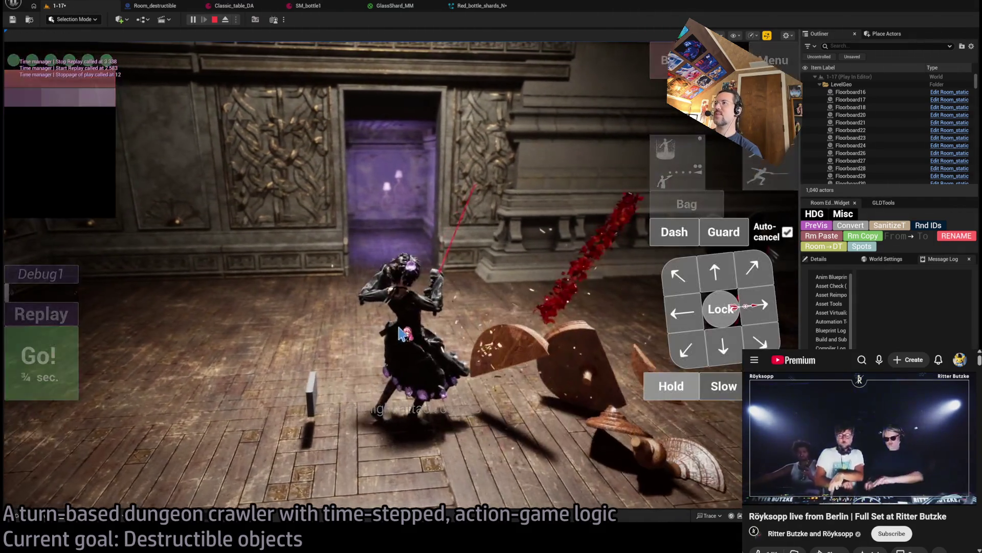
# Step: Test the tighter shard burst in the running game, stop play, and reopen Red_bottle_shards_N
pyautogui.click(401, 333)
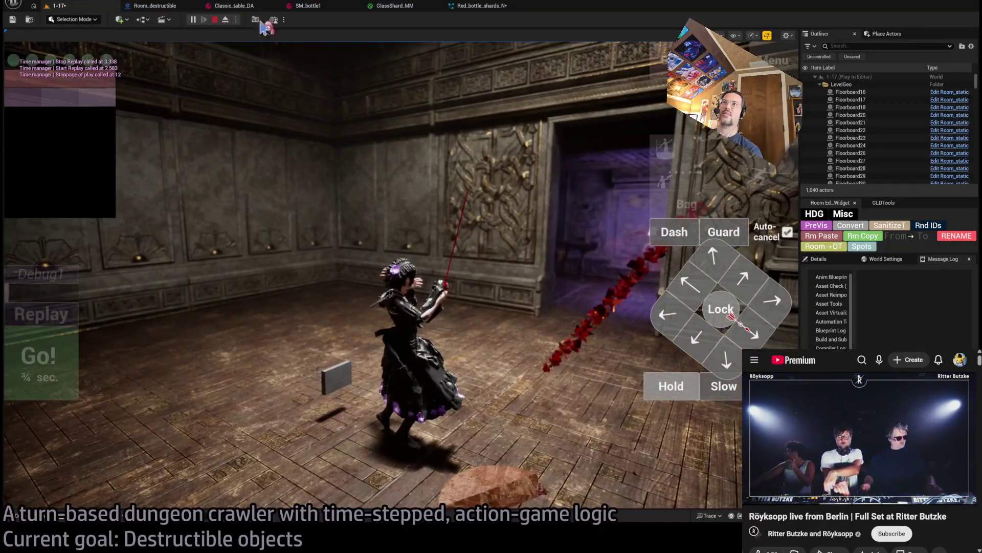
pyautogui.click(215, 19)
pyautogui.click(464, 7)
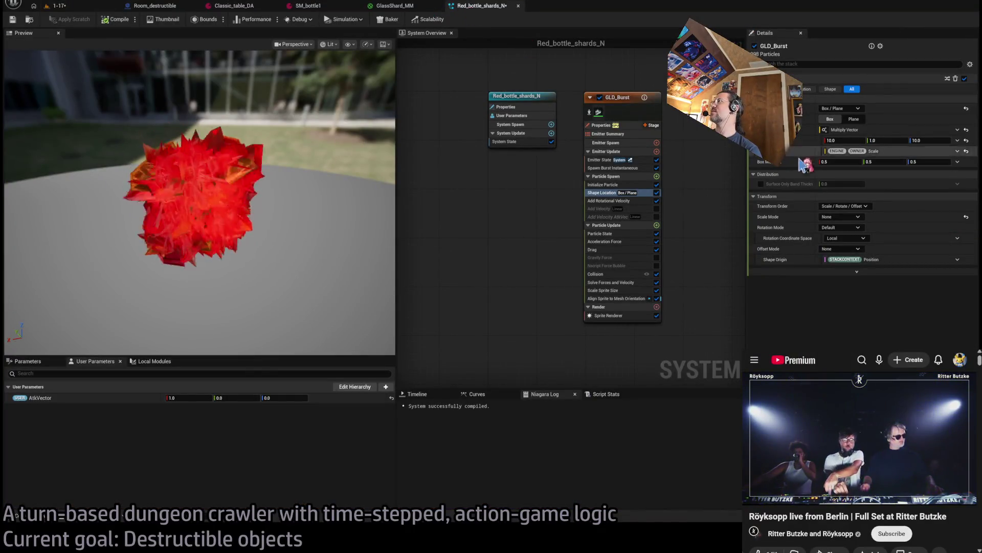
# Step: Drag the first box multiplier from 5 to 10 for 10×10×10, recompile, and play-test the smash
pyautogui.click(858, 140)
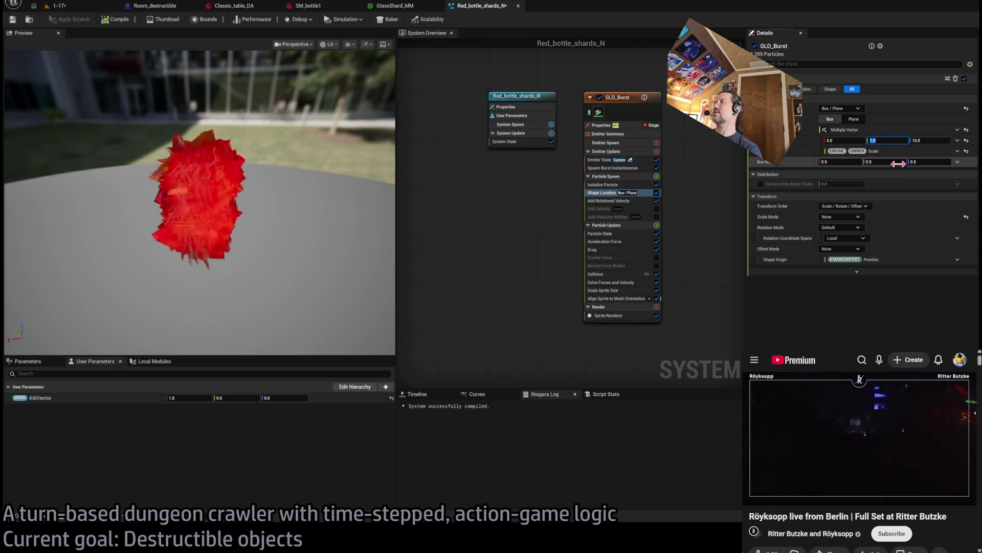
pyautogui.write('10')
pyautogui.moveTo(846, 142); pyautogui.dragTo(880, 142)
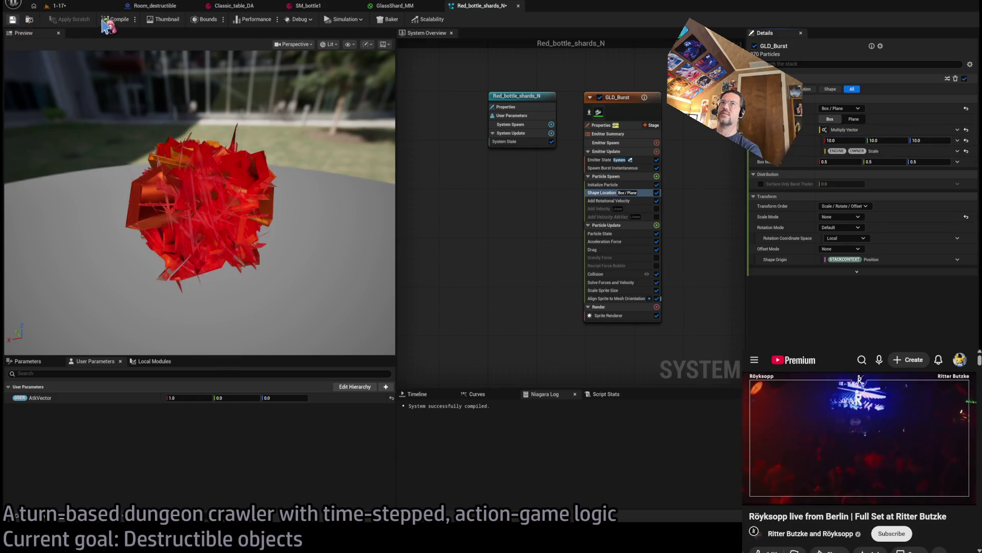
pyautogui.click(117, 22)
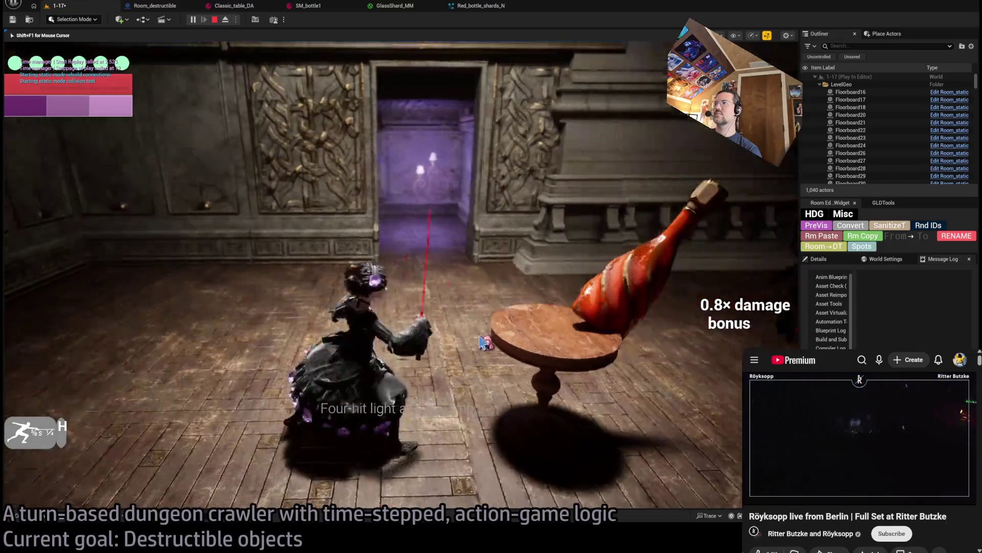
pyautogui.hotkey('shift', 'F1')
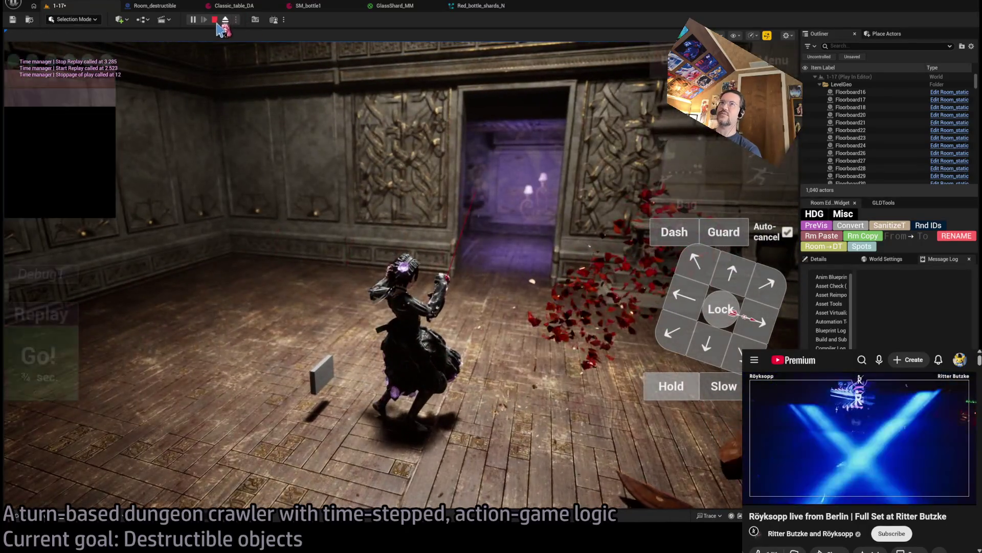
pyautogui.click(215, 20)
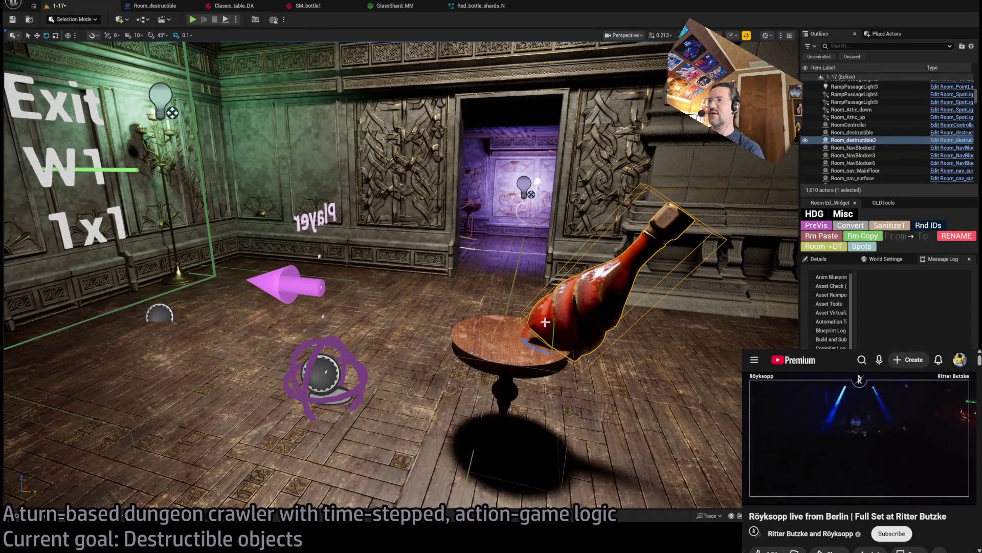
# Step: Orbit around and frame the bottle to inspect it up close
pyautogui.moveTo(557, 353)
pyautogui.mouseDown()
pyautogui.moveTo(512, 353)
pyautogui.moveTo(562, 343)
pyautogui.moveTo(390, 340)
pyautogui.mouseUp()
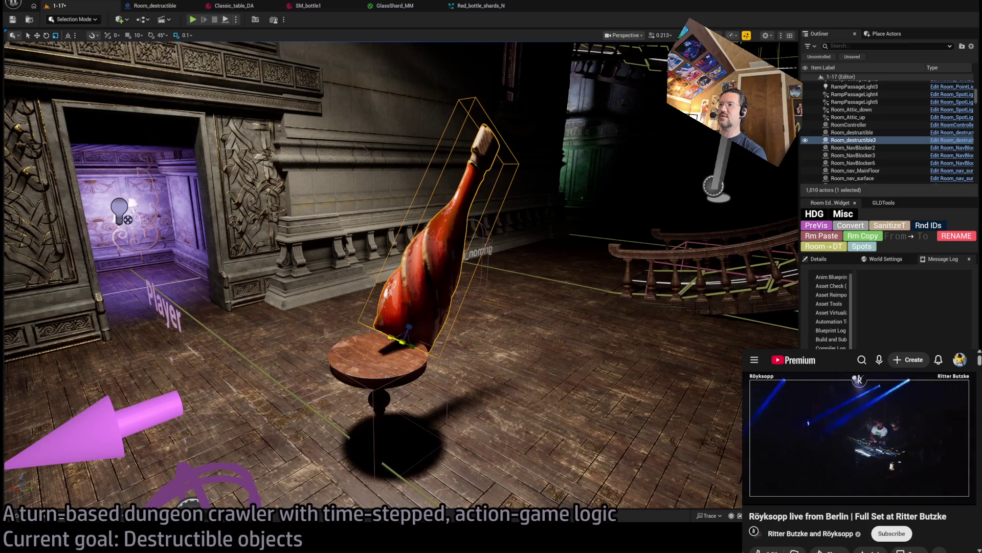
pyautogui.press('f')
pyautogui.moveTo(409, 333); pyautogui.dragTo(307, 333)
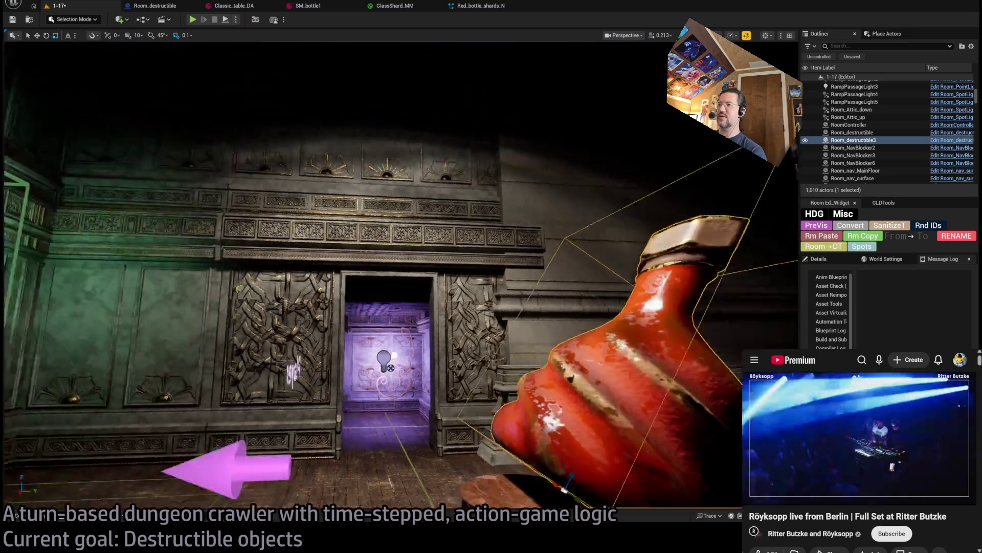
pyautogui.scroll(-5, 400, 276)
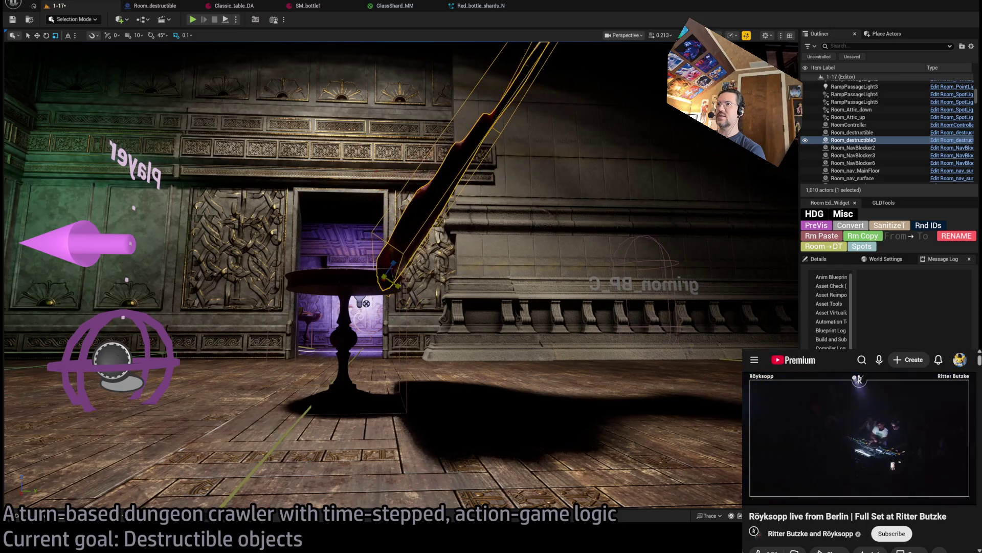
# Step: Play-test shattering the bottle again, then open the GlassShard_MM material
pyautogui.hotkey('alt', 'p')
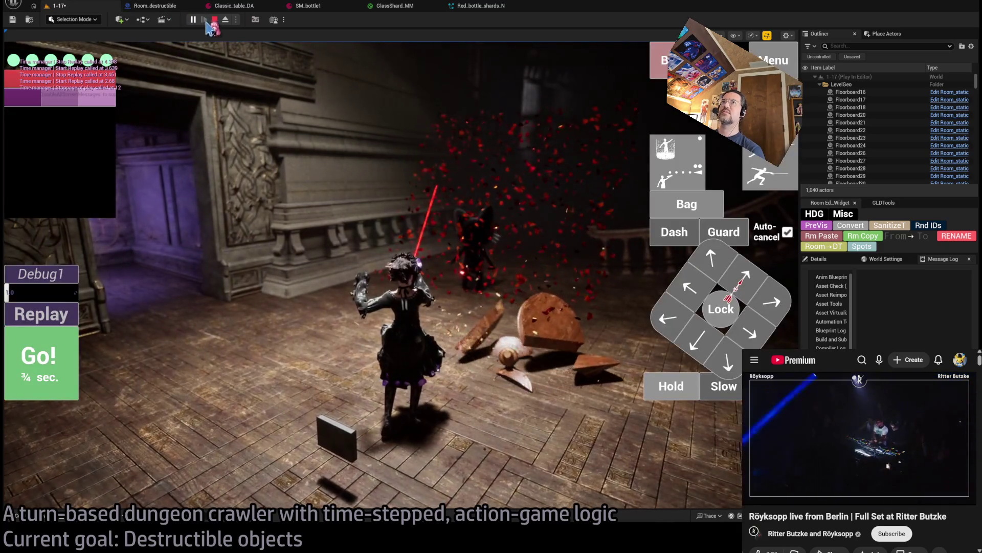
pyautogui.click(214, 20)
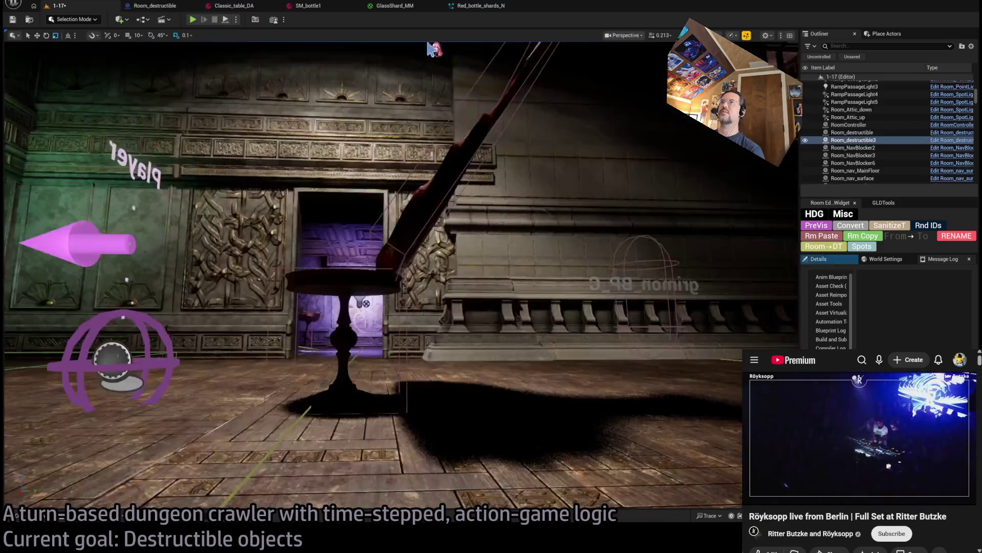
pyautogui.click(395, 5)
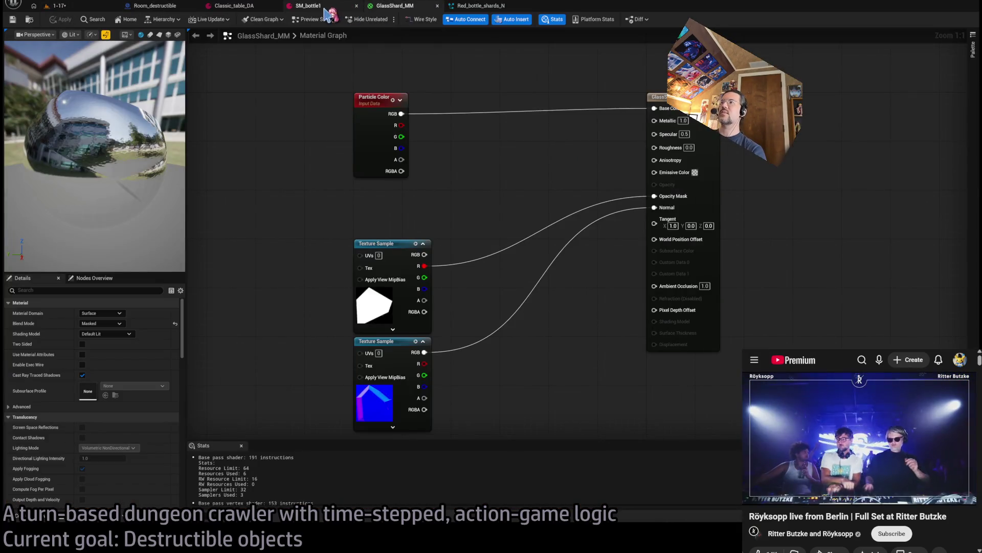
# Step: Glance at SM_bottle1, Room_destructible and Red_bottle_shards_N, then return to the 1-17 dungeon level
pyautogui.click(308, 5)
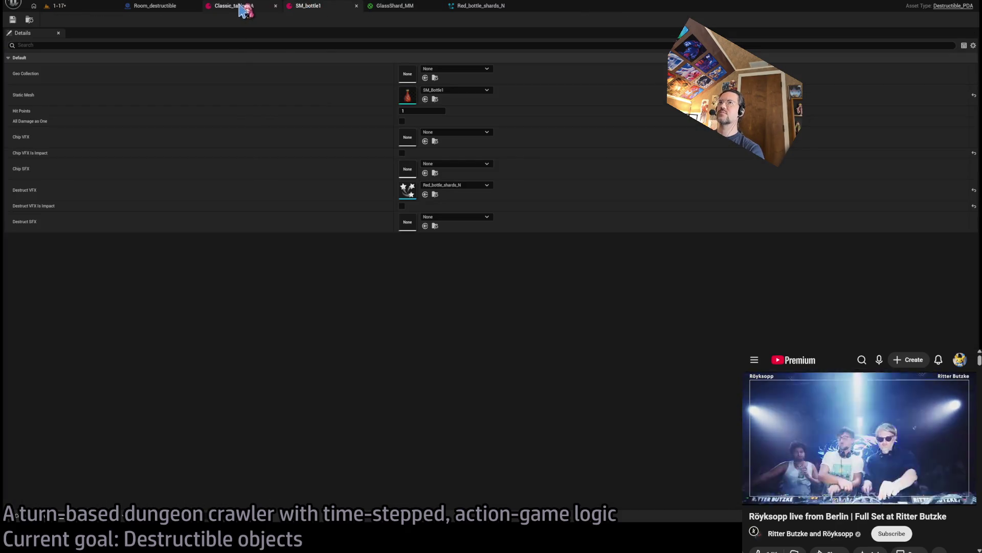
pyautogui.click(150, 9)
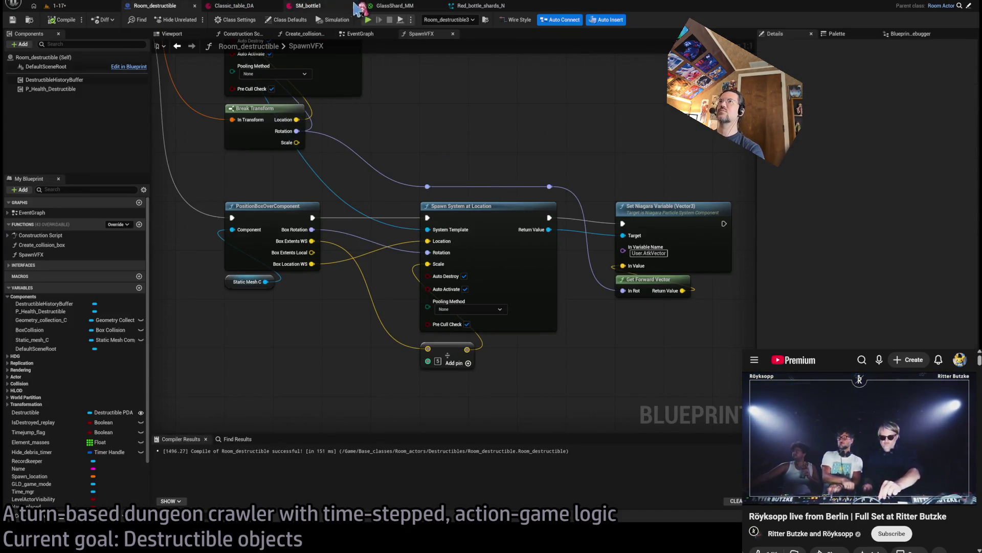
pyautogui.click(469, 7)
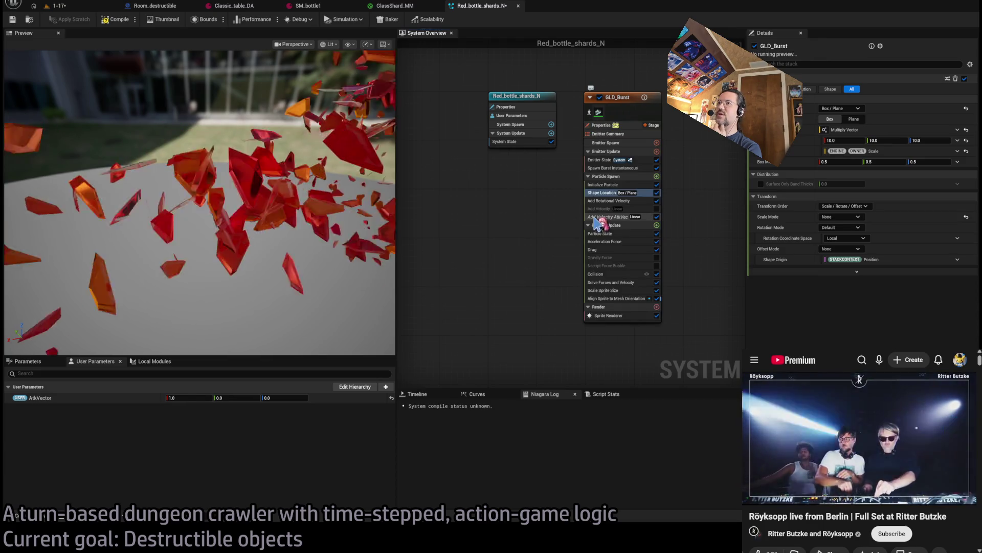
pyautogui.click(59, 6)
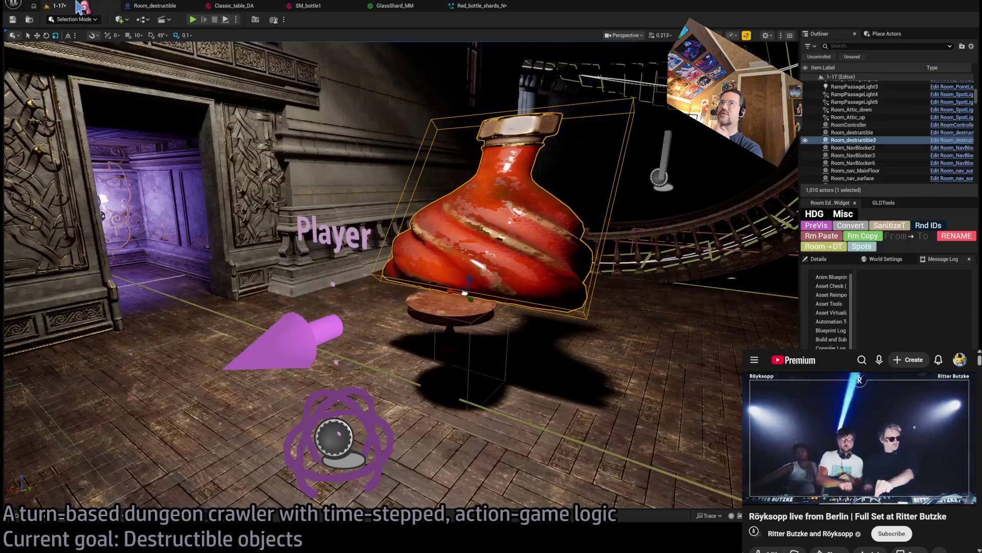
# Step: Play-test the level, smash the bottle, and replay and eject to inspect the red shards
pyautogui.hotkey('alt', 'p')
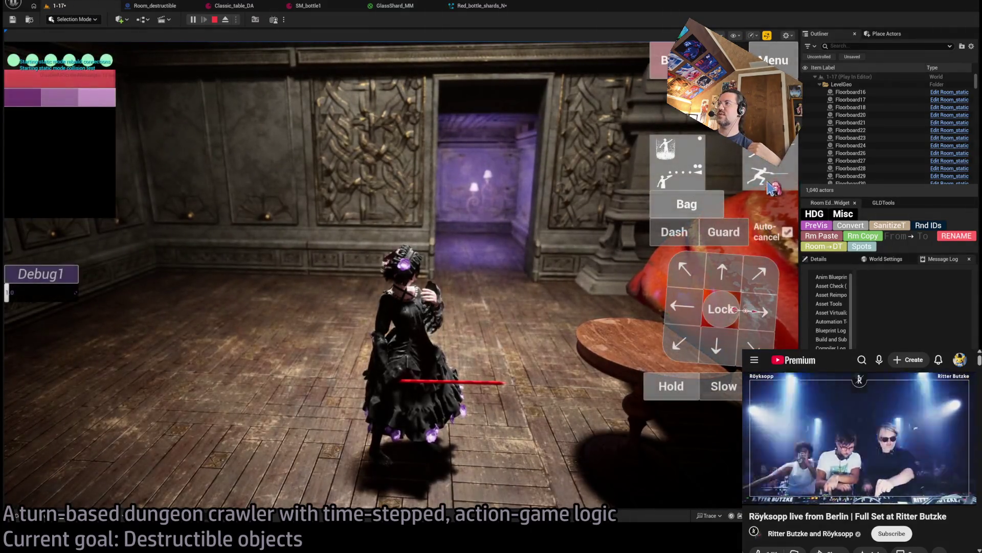
pyautogui.click(767, 187)
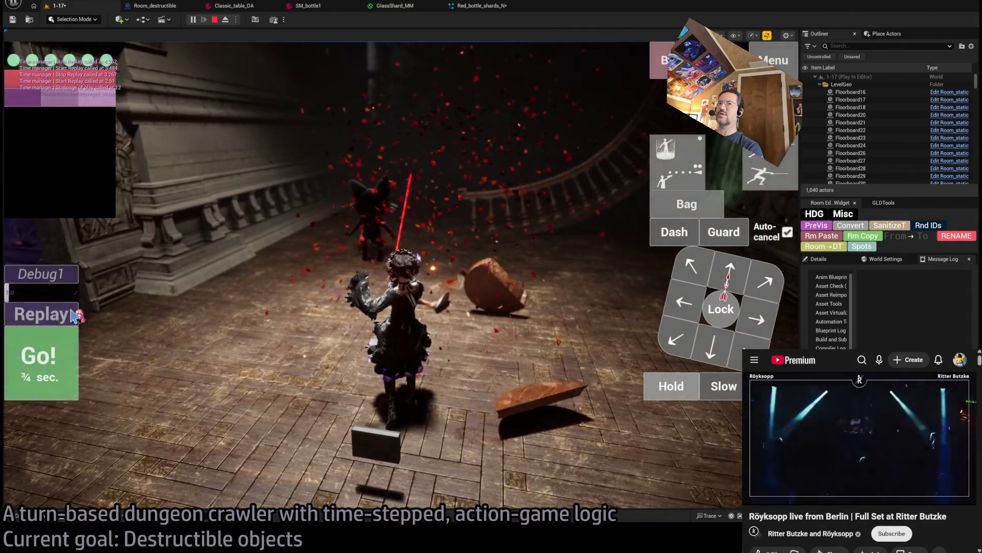
pyautogui.click(74, 315)
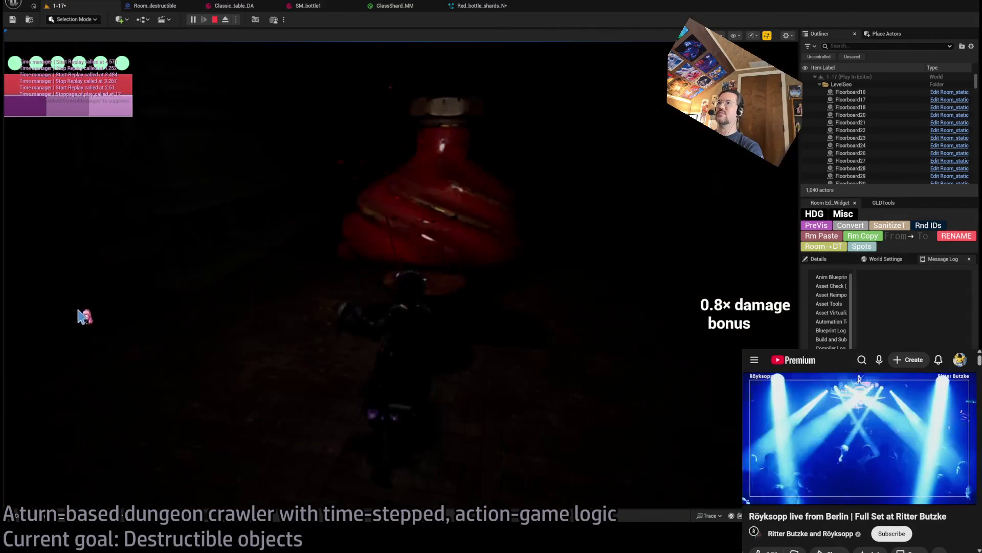
pyautogui.press('F8')
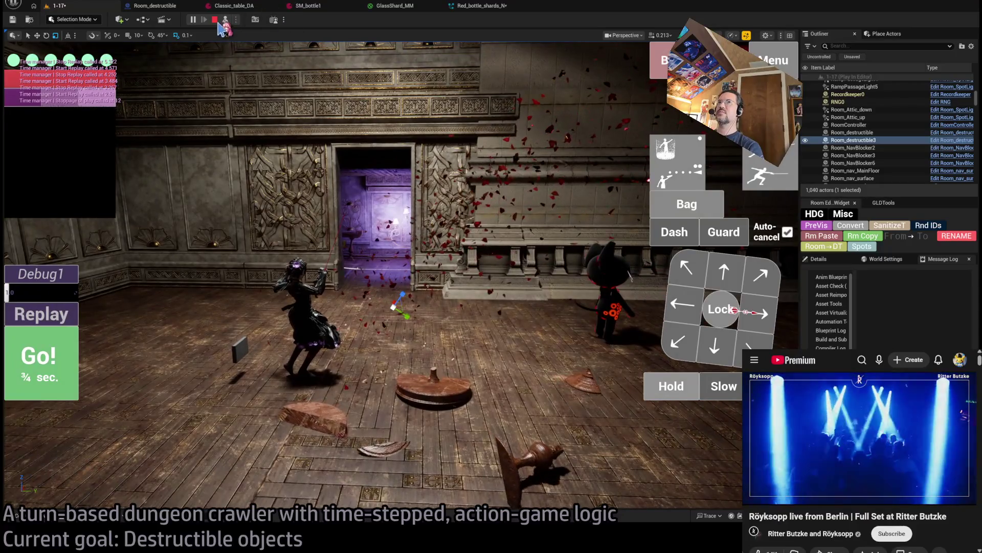
pyautogui.click(215, 20)
# Step: Play-test again, eject, and replay the bottle fight twice before returning to the editor
pyautogui.click(194, 20)
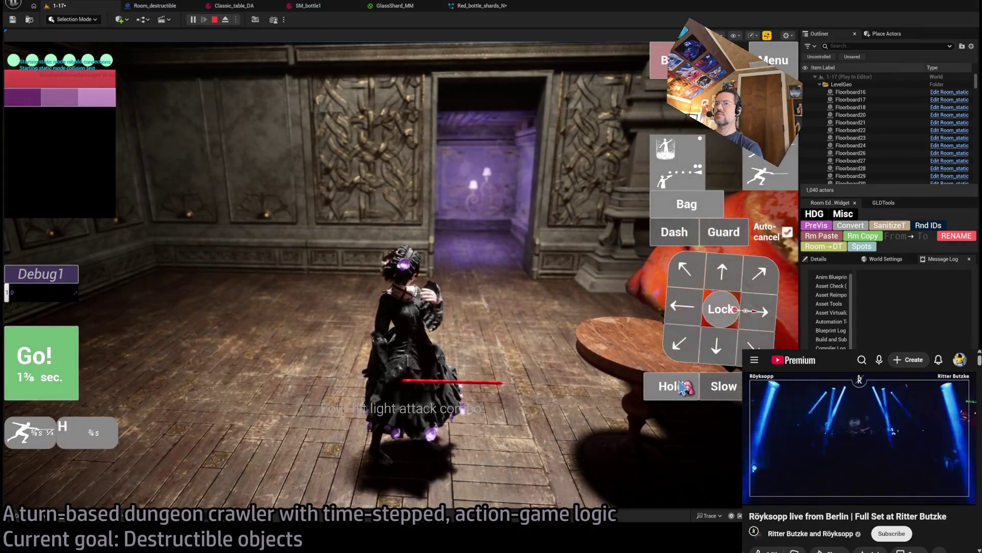
pyautogui.click(226, 19)
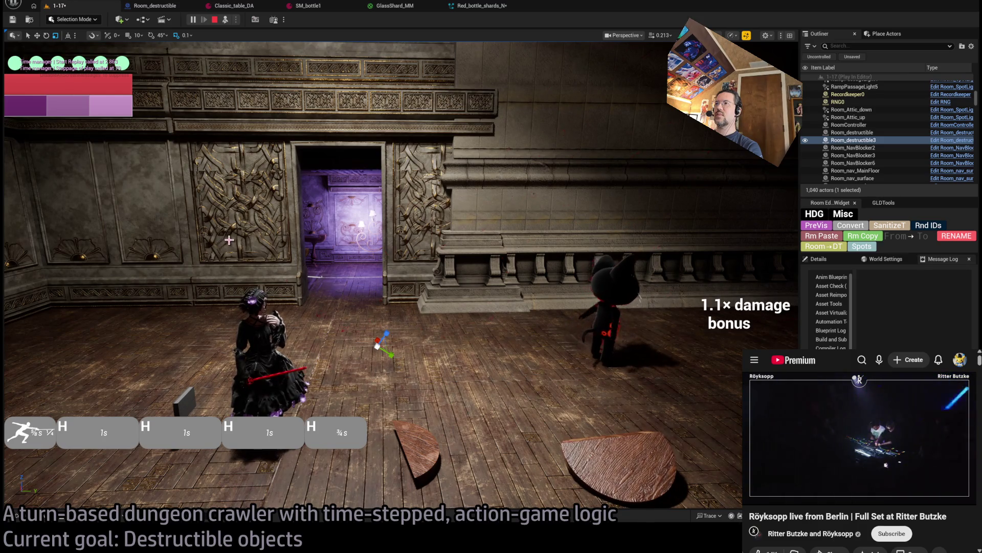
pyautogui.click(54, 319)
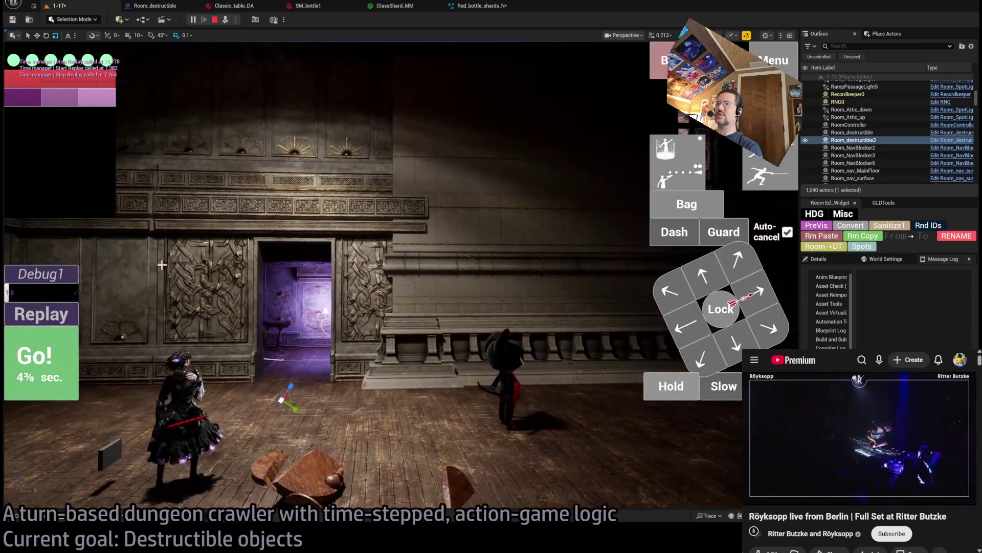
pyautogui.click(61, 307)
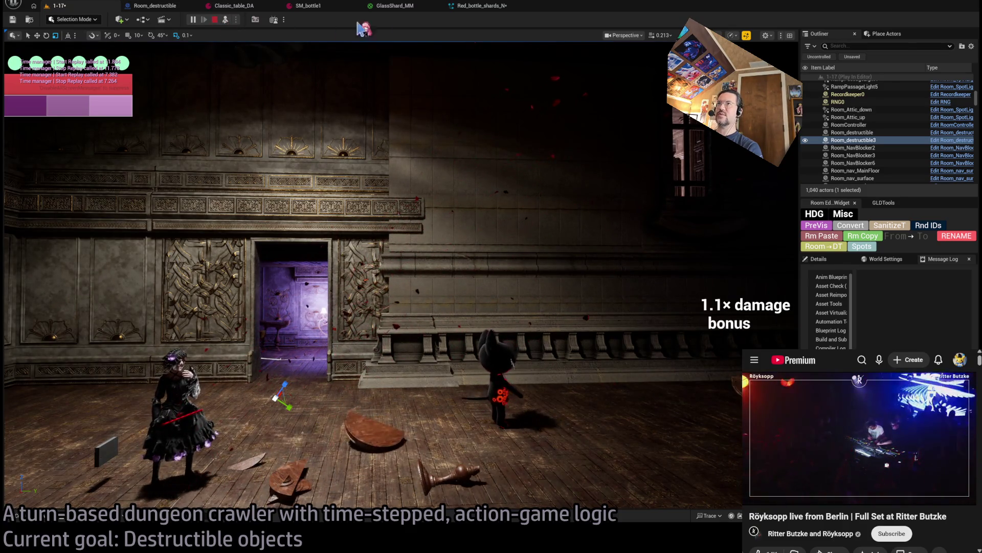
pyautogui.press('Escape')
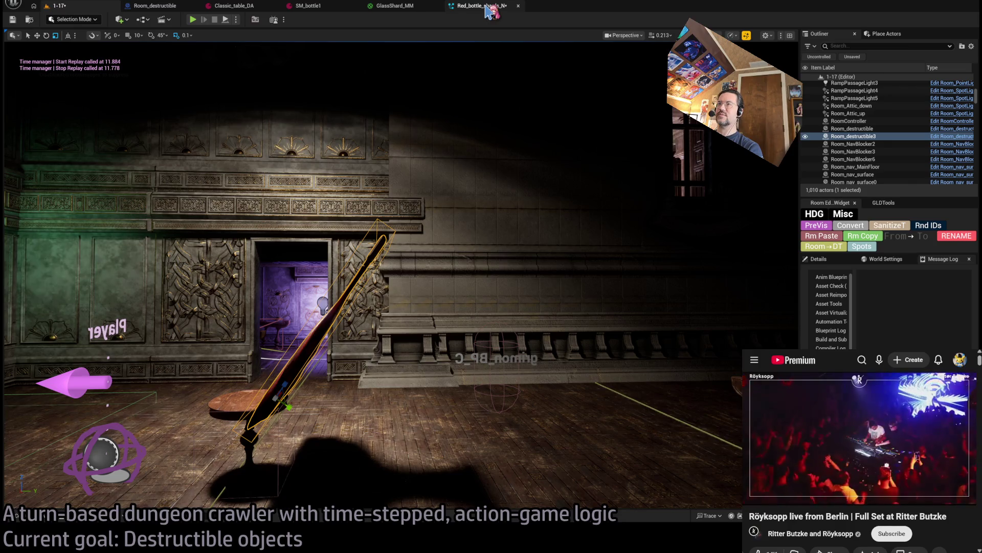
# Step: Review Red_bottle_shards_N's Add Velocity AtkVec and Initialize Particle settings, then frame the bottle in the level
pyautogui.click(490, 11)
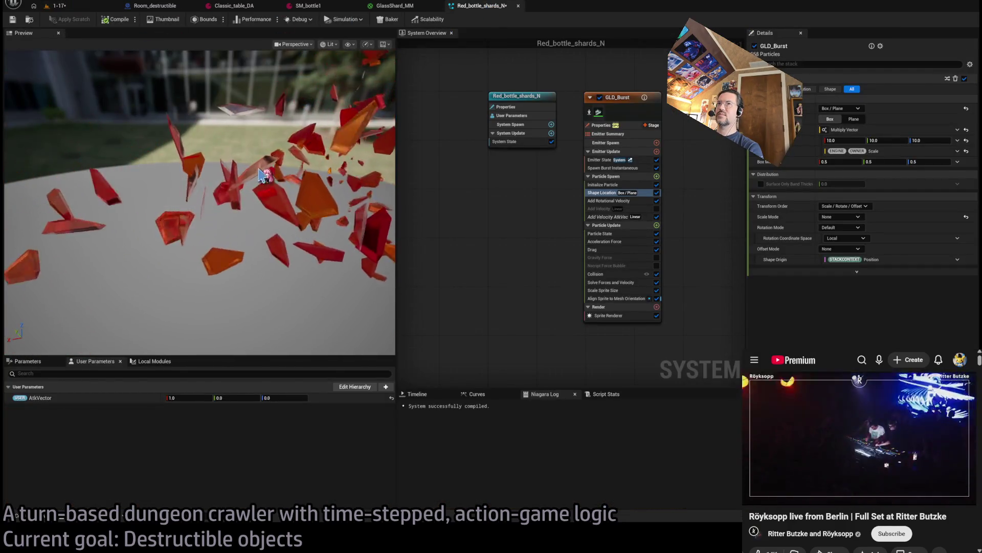
pyautogui.moveTo(266, 172); pyautogui.dragTo(260, 179)
pyautogui.click(603, 217)
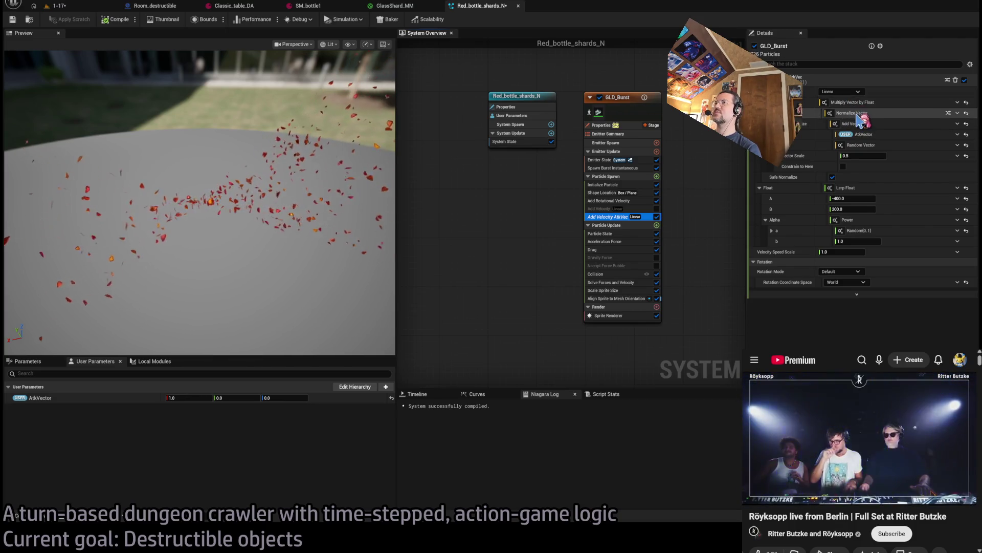
pyautogui.click(620, 185)
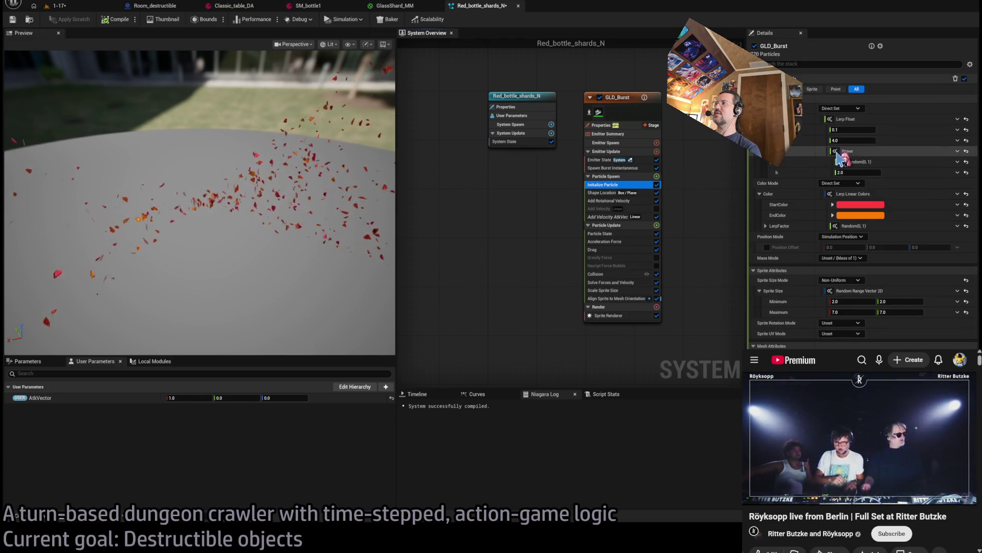
pyautogui.click(71, 9)
pyautogui.press('f')
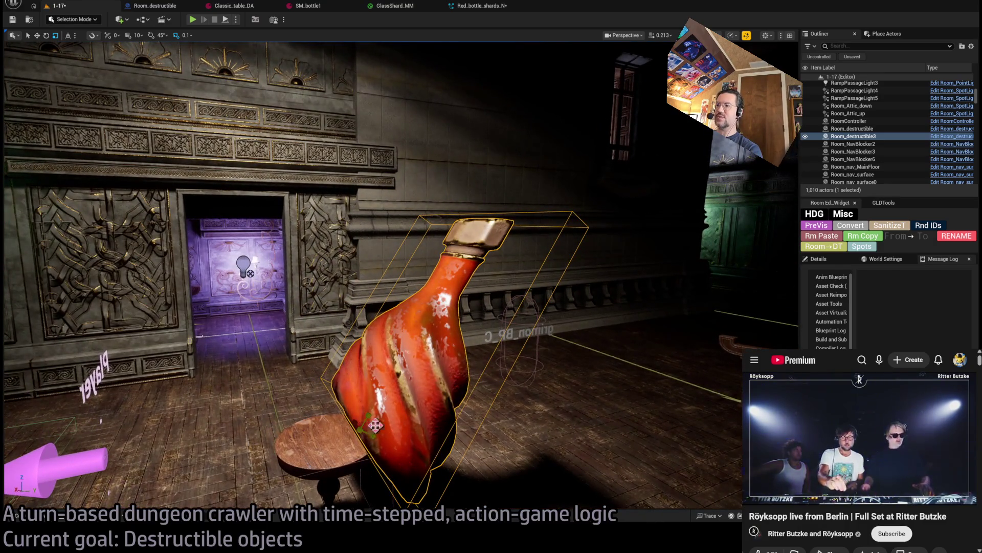
# Step: Show Room_destructible3's details, then play-test the smaller bottle's red shard burst and stop
pyautogui.click(847, 261)
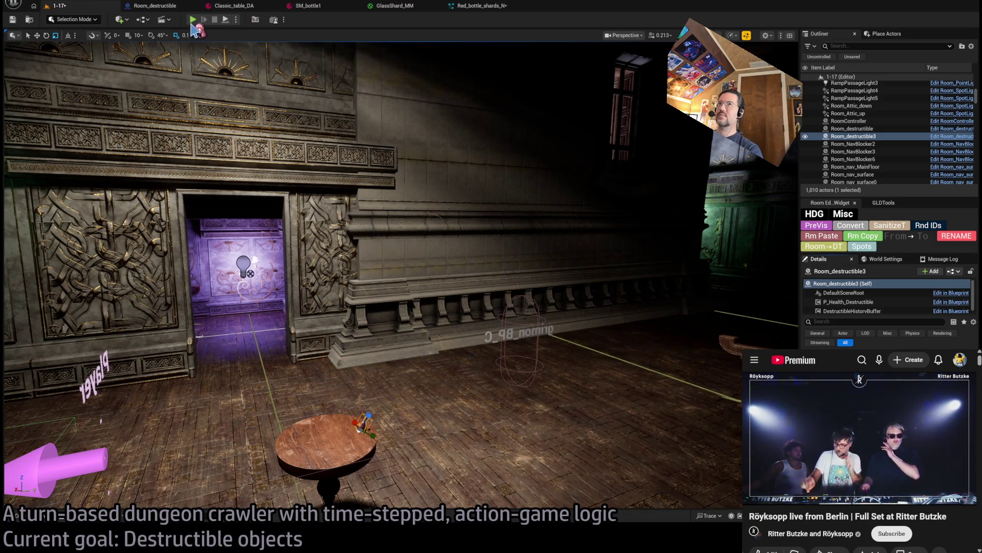
pyautogui.hotkey('alt', 'p')
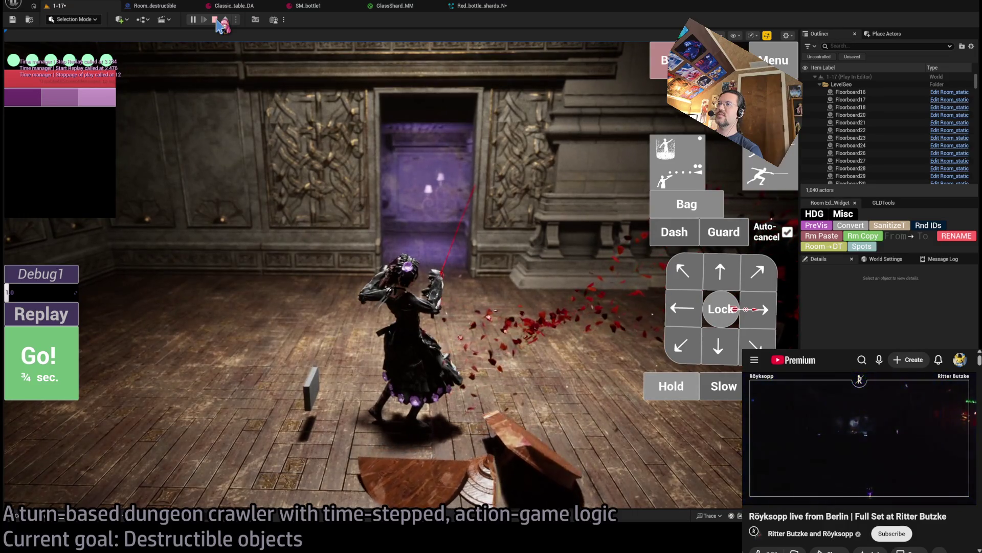
pyautogui.click(215, 20)
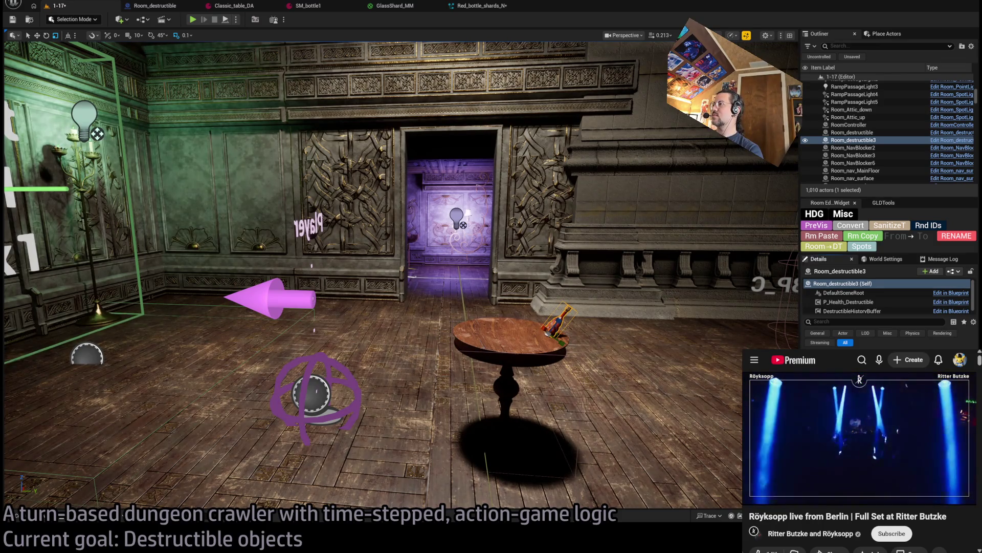
# Step: Rotate the small bottle upright on the table, switch to the move gizmo, and play-test it
pyautogui.scroll(3, 399, 276)
pyautogui.scroll(2, 399, 276)
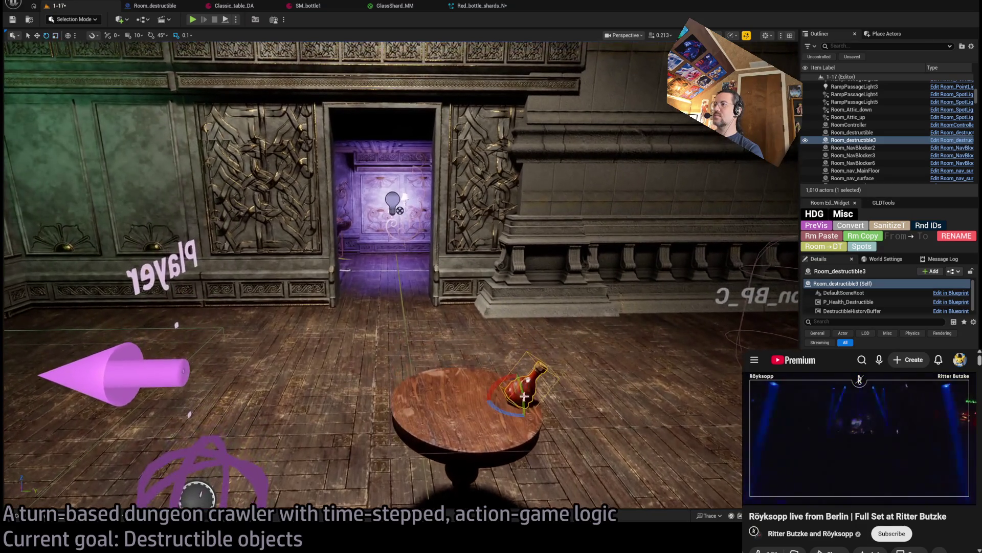
pyautogui.moveTo(492, 385); pyautogui.dragTo(496, 402)
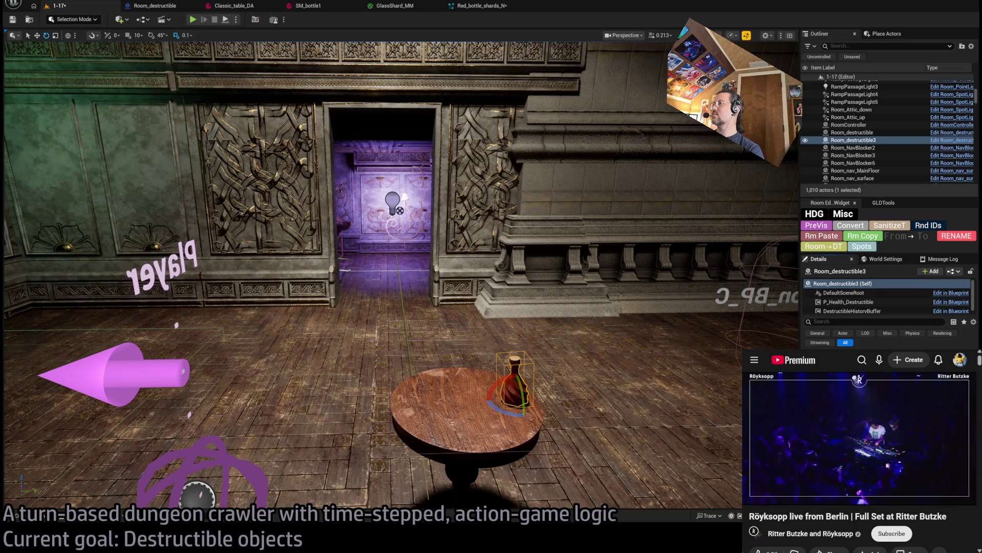
pyautogui.press('w')
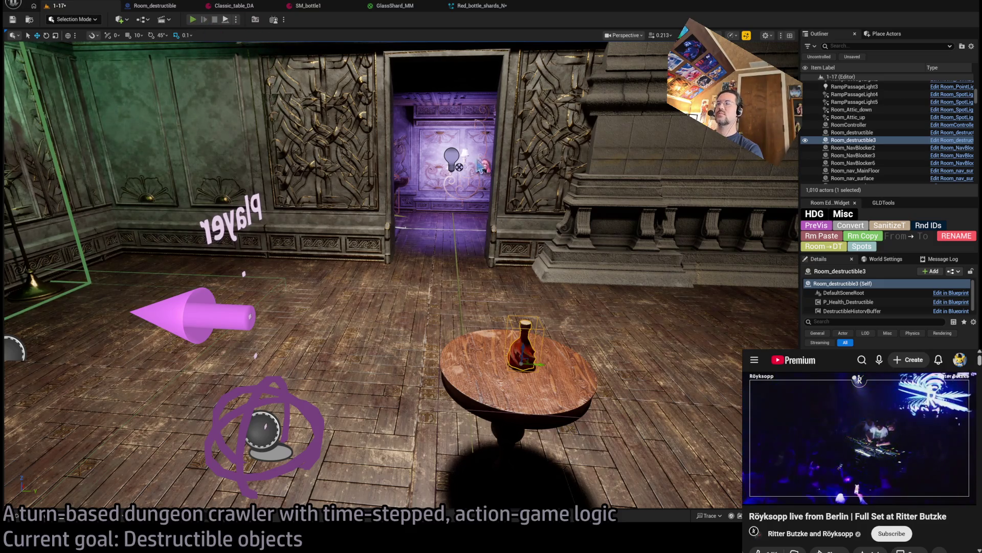
pyautogui.hotkey('alt', 'p')
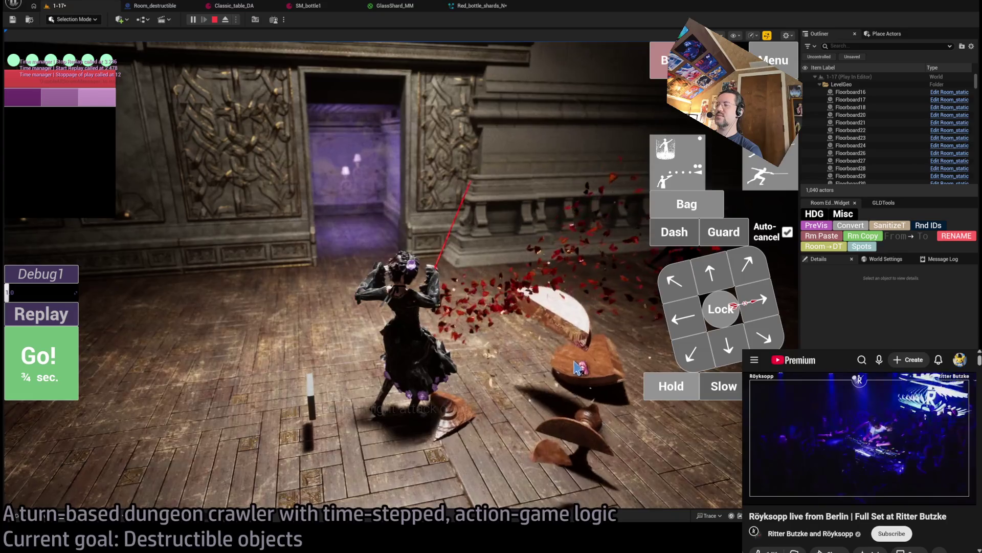
pyautogui.press('Escape')
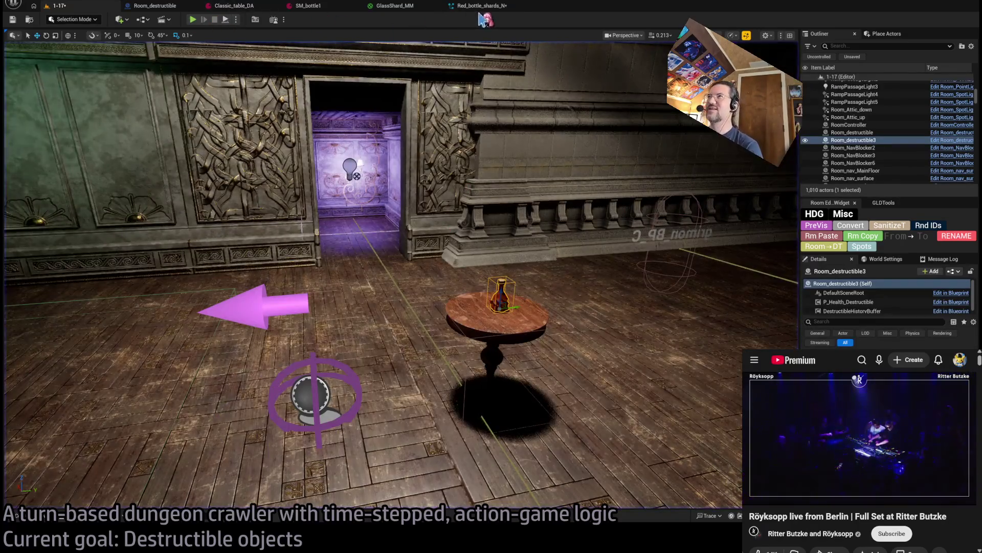
# Step: Select the Red_bottle_shards_N system node and add Set Parameters under System Spawn
pyautogui.click(484, 7)
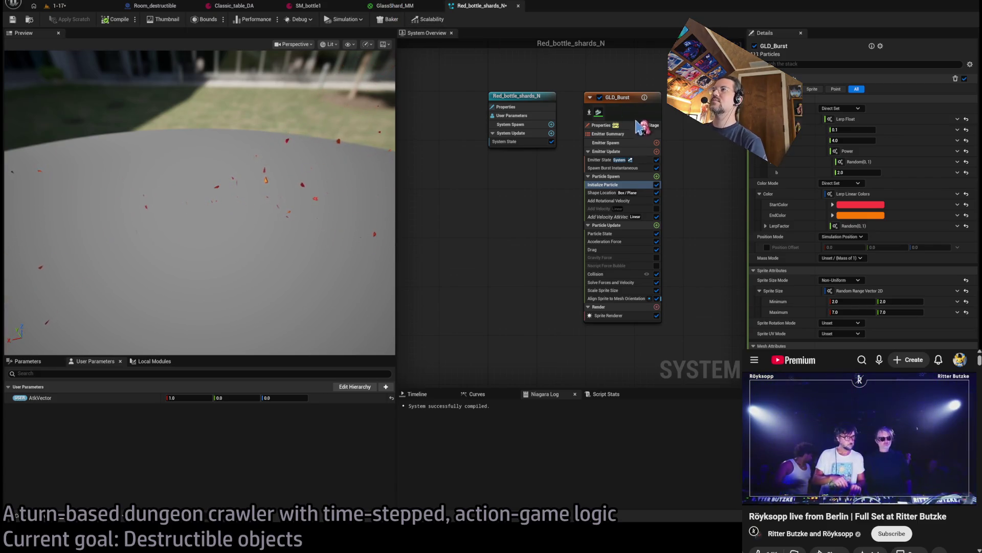
pyautogui.click(520, 99)
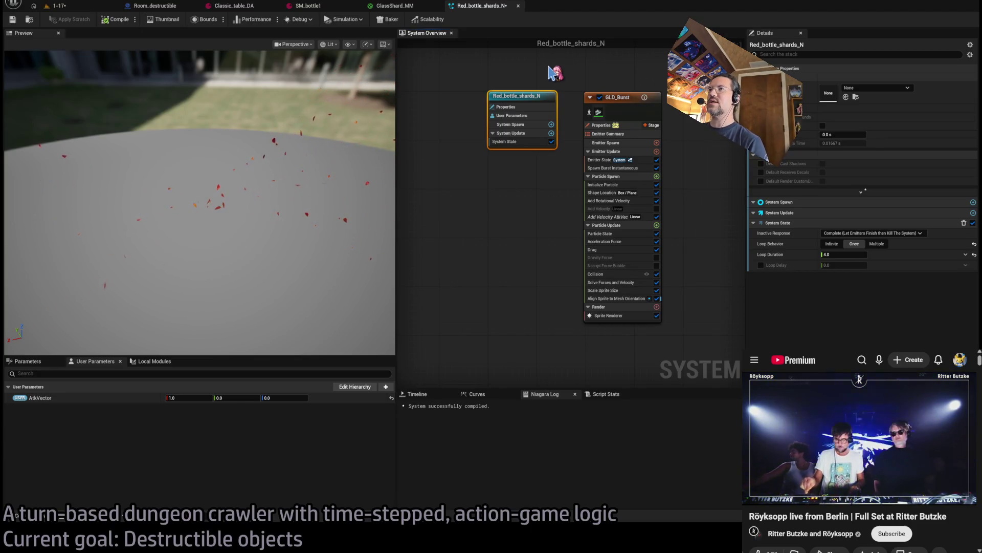
pyautogui.hotkey('ctrl', 'z')
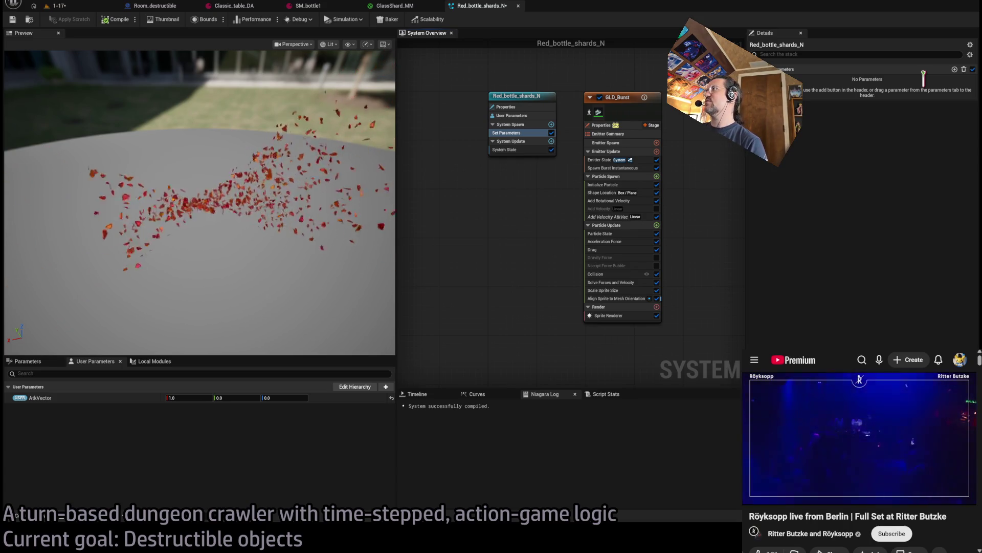
# Step: Add float ScaleScaler to Set Parameters as a Lerp Float 0.25–1.0 driven by clamped Divide Float
pyautogui.moveTo(924, 77); pyautogui.dragTo(925, 78)
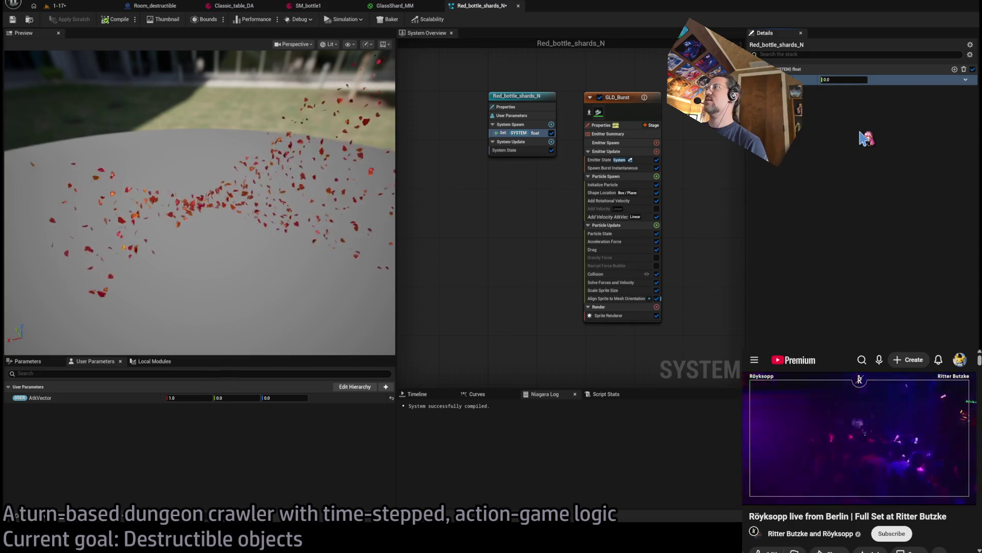
pyautogui.press('Return')
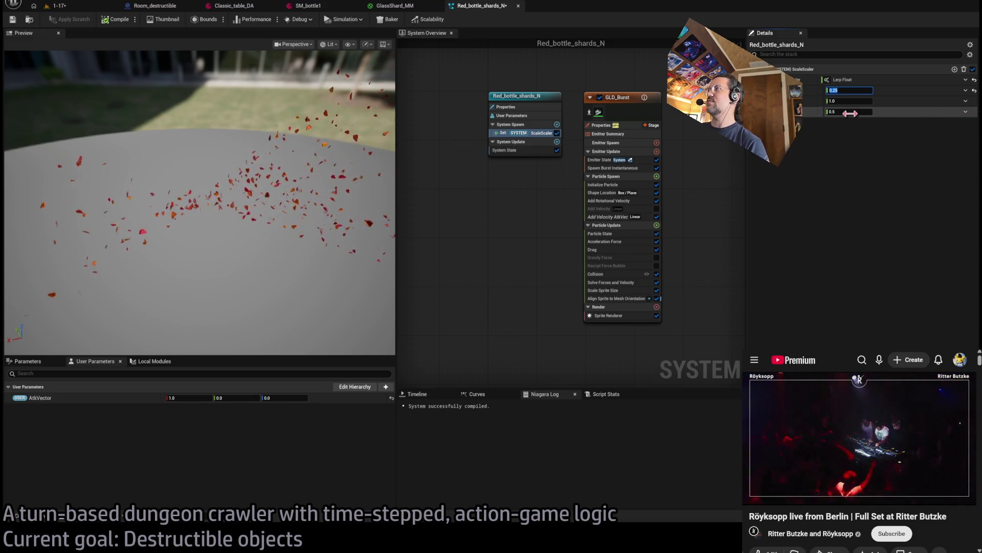
pyautogui.press('Return')
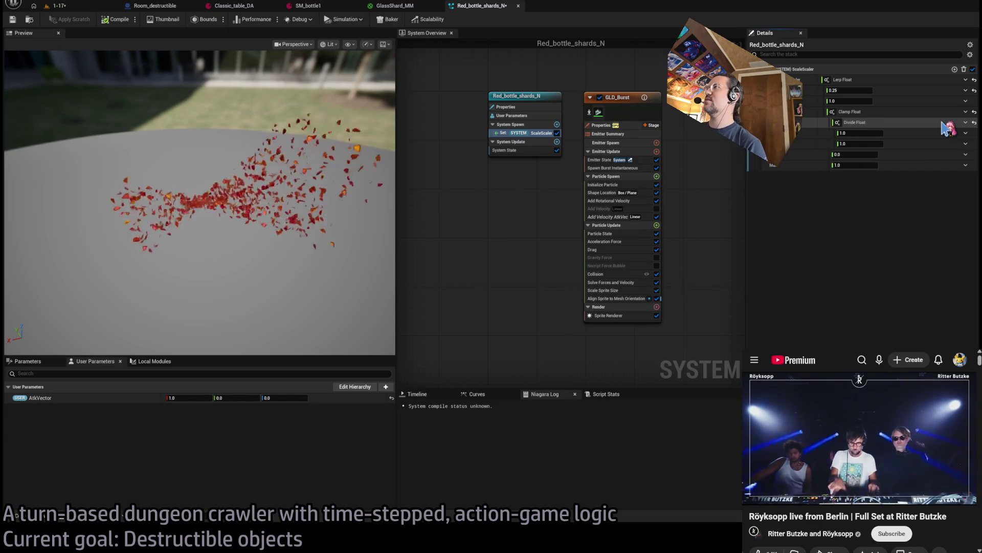
pyautogui.click(863, 143)
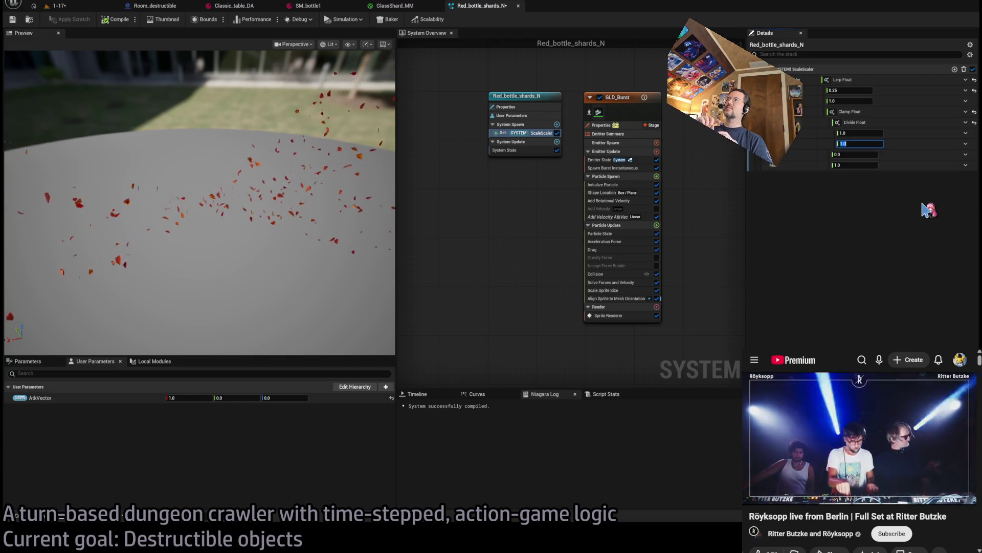
# Step: Set the Divide Float divisor to 10 and make its numerator nested Max Float inputs
pyautogui.write('10')
pyautogui.press('Return')
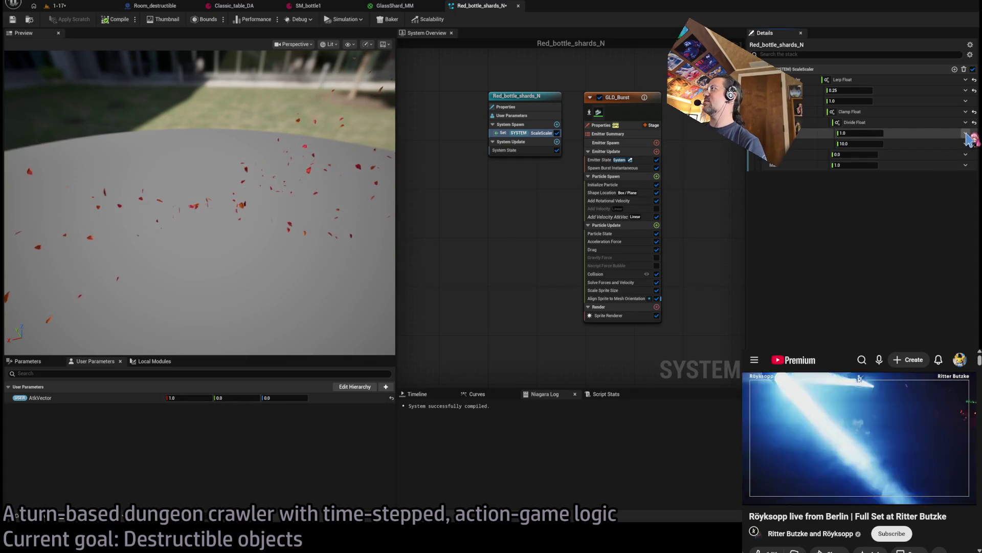
pyautogui.hotkey('ctrl', 'z')
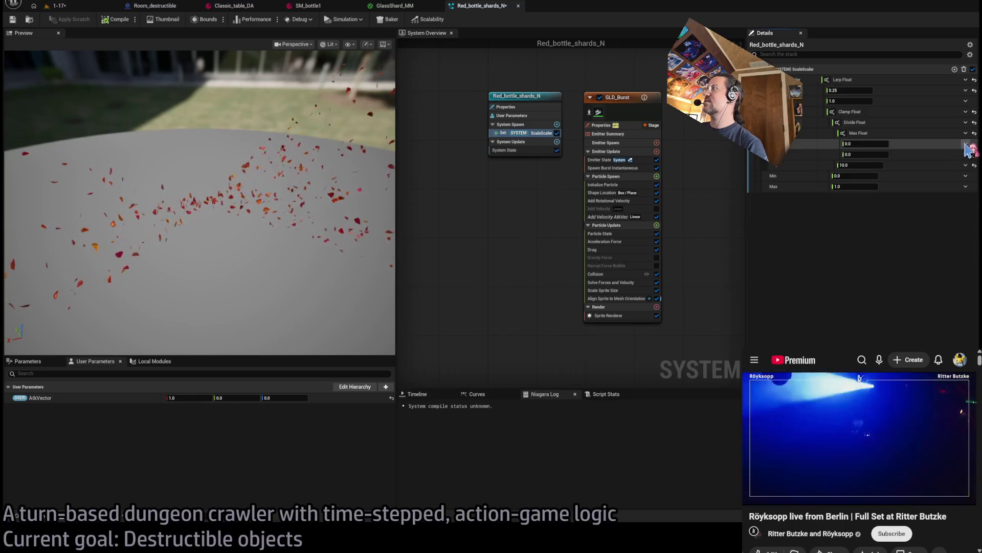
pyautogui.hotkey('ctrl', 'v')
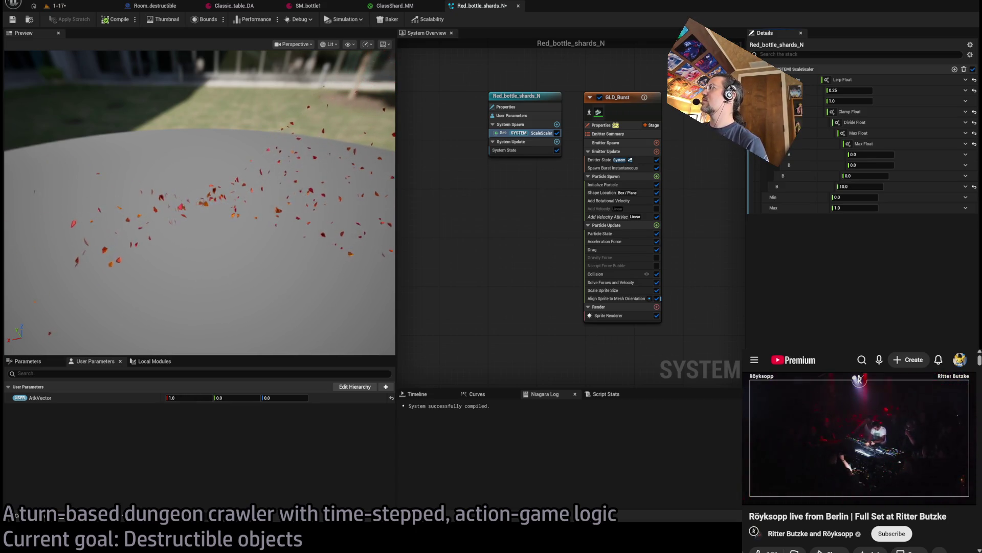
# Step: Feed Engine.Owner.Scale X and Y into the maximums via Make Float from Vector, adding a third
pyautogui.hotkey('ctrl', 'z')
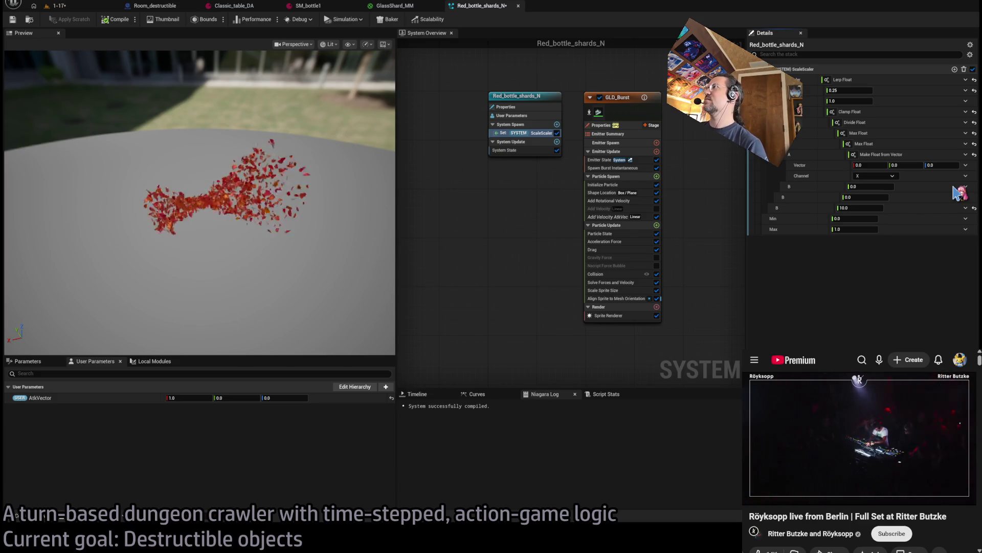
pyautogui.hotkey('ctrl', 'z')
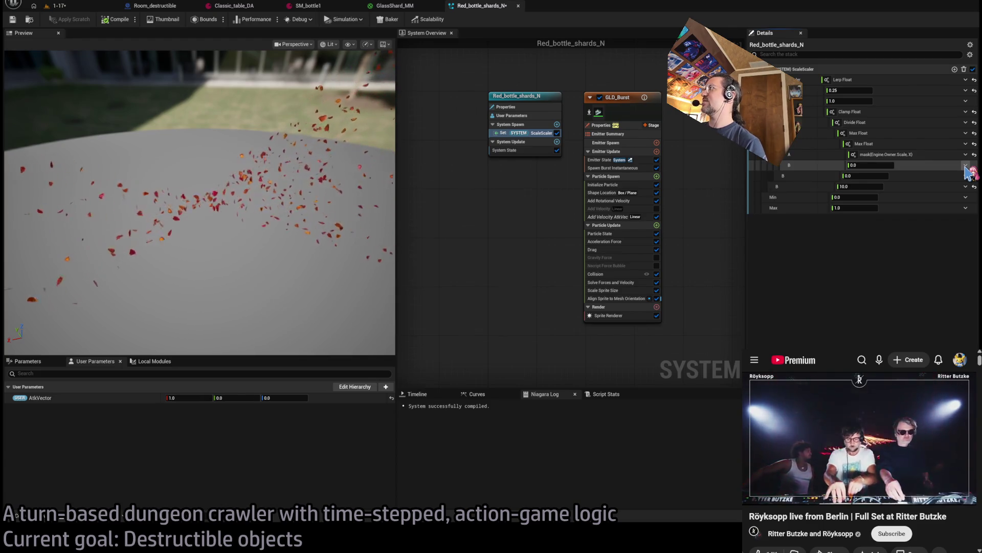
pyautogui.hotkey('ctrl', 'z')
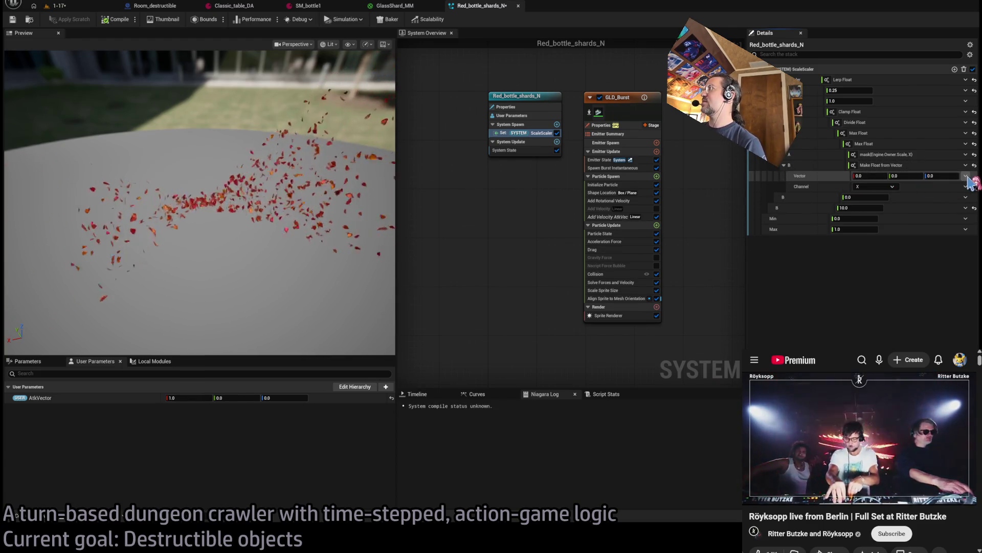
pyautogui.hotkey('ctrl', 'z')
pyautogui.hotkey('ctrl', 'z')
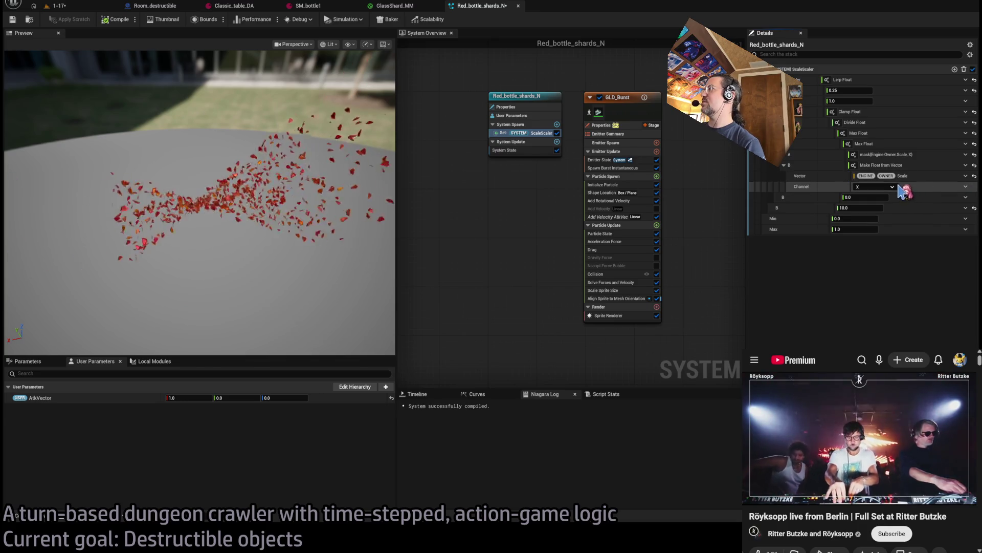
pyautogui.hotkey('ctrl', 'z')
pyautogui.hotkey('ctrl', 'z')
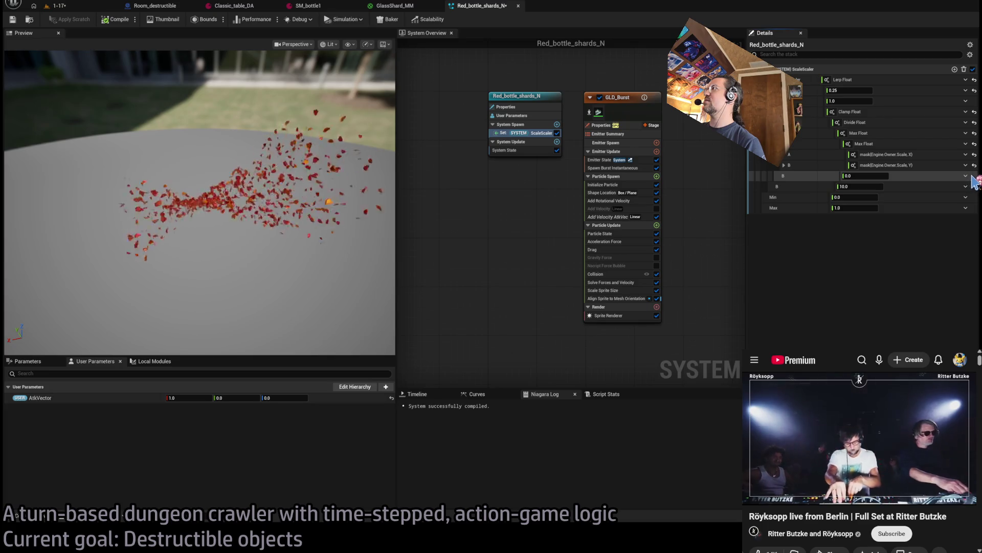
pyautogui.hotkey('ctrl', 'z')
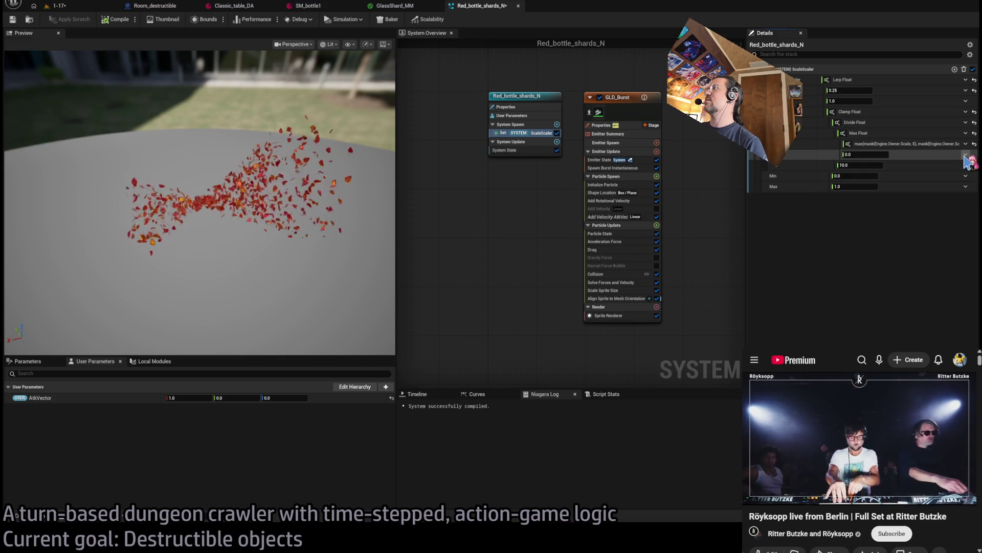
pyautogui.hotkey('ctrl', 'z')
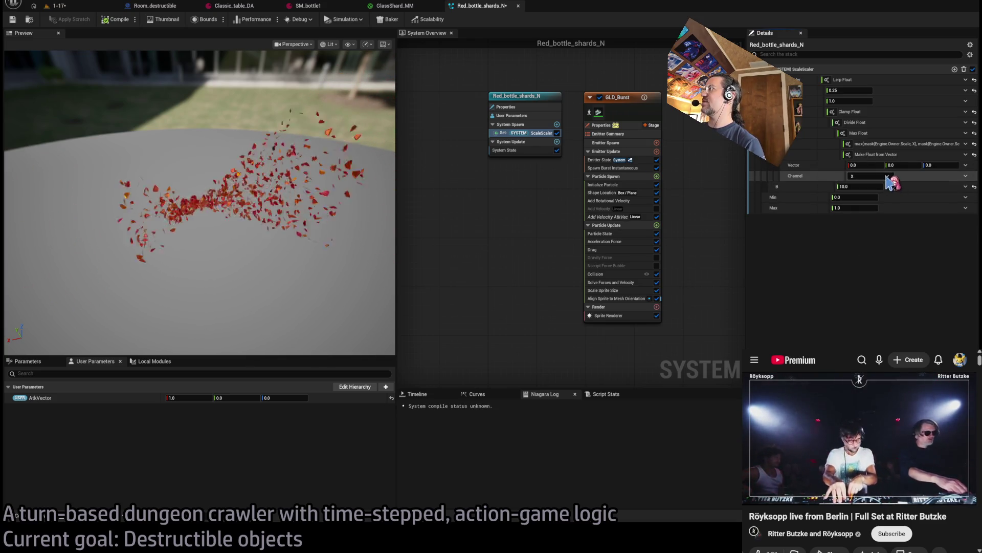
# Step: Set the third vector input to Engine.Owner.Scale Z and collapse the Clamp Float into an expression
pyautogui.click(870, 176)
pyautogui.click(864, 204)
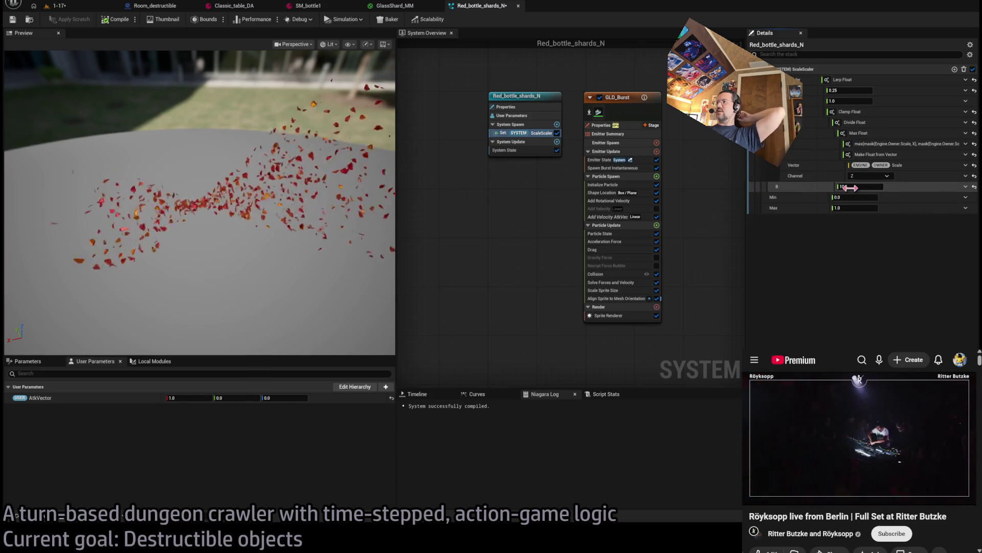
pyautogui.rightClick(850, 112)
pyautogui.click(870, 134)
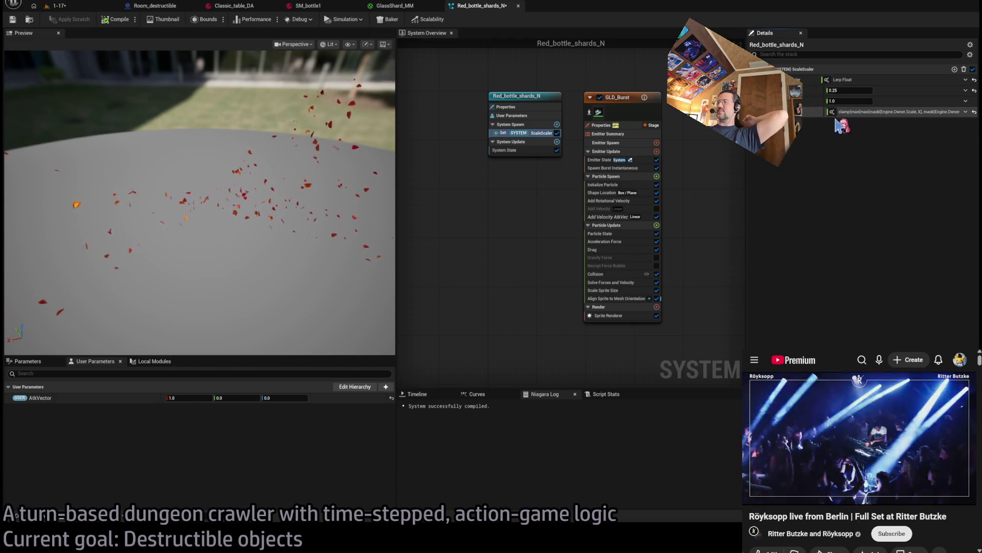
pyautogui.hotkey('ctrl', 'z')
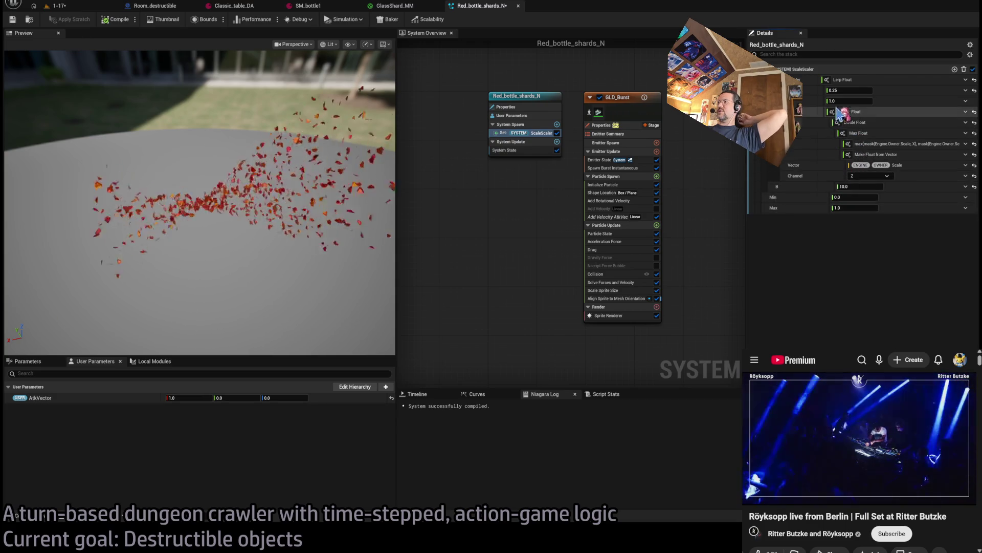
pyautogui.hotkey('ctrl', 'y')
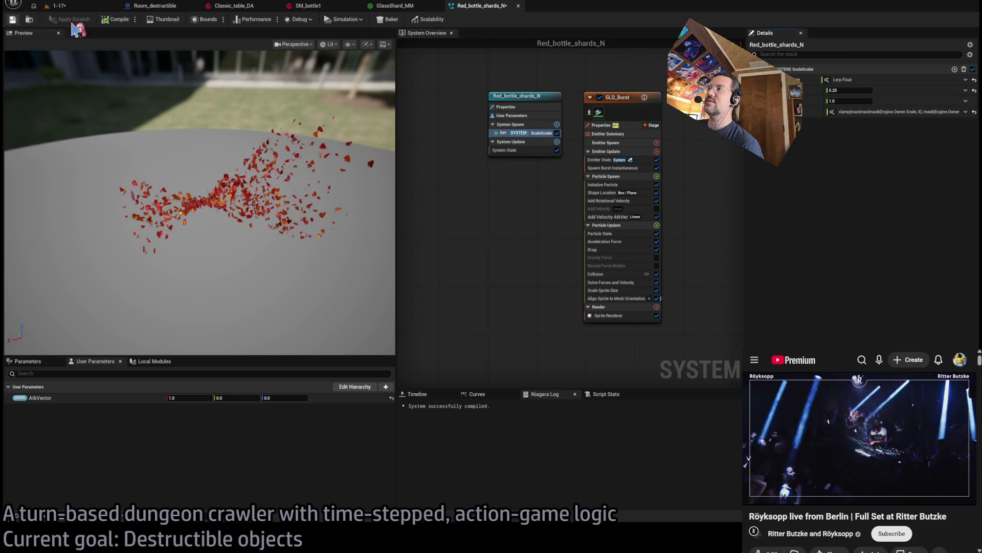
pyautogui.click(614, 168)
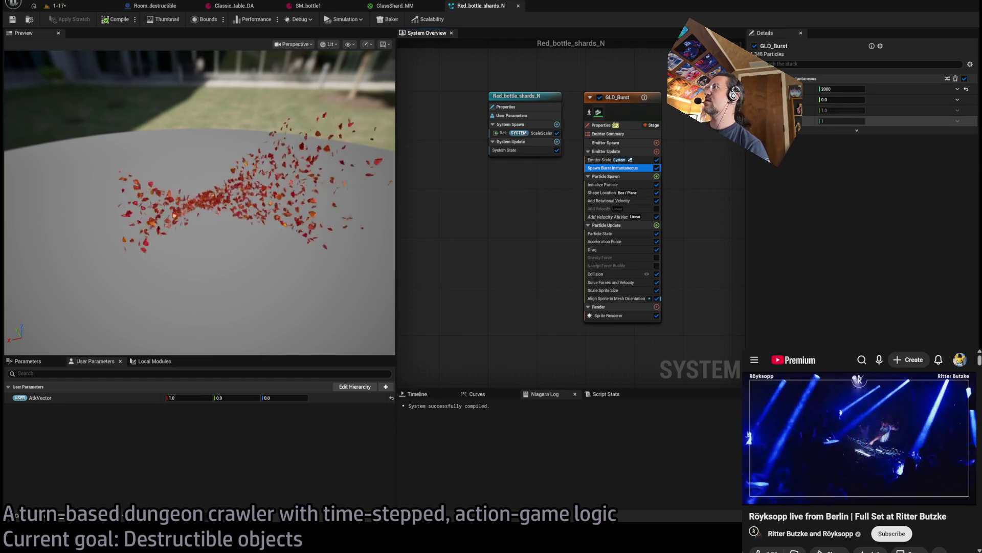
# Step: Bind GLD_Burst's Spawn Burst Instantaneous third value to SYSTEM ScaleScaler and preview the burst
pyautogui.press('Return')
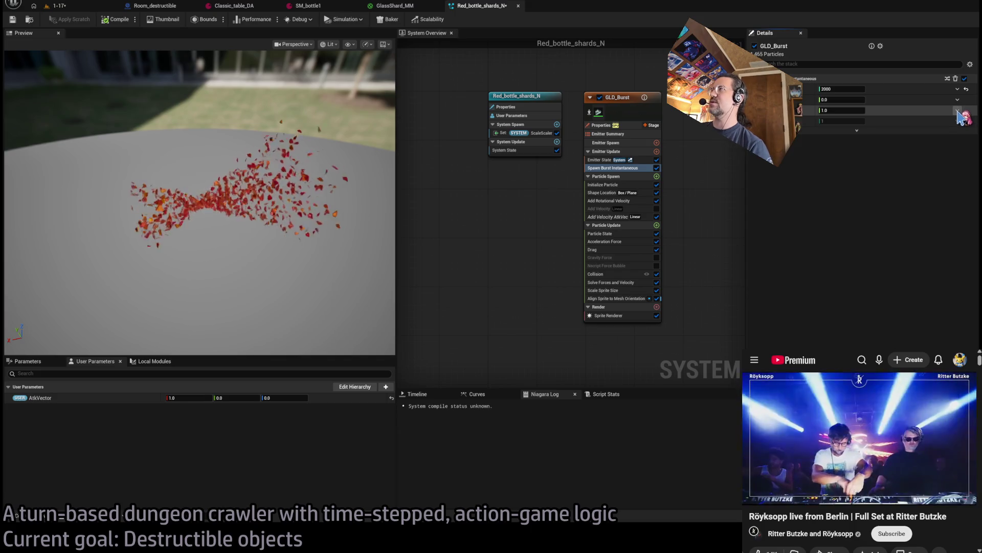
pyautogui.hotkey('ctrl', 'z')
pyautogui.moveTo(365, 183); pyautogui.dragTo(265, 211)
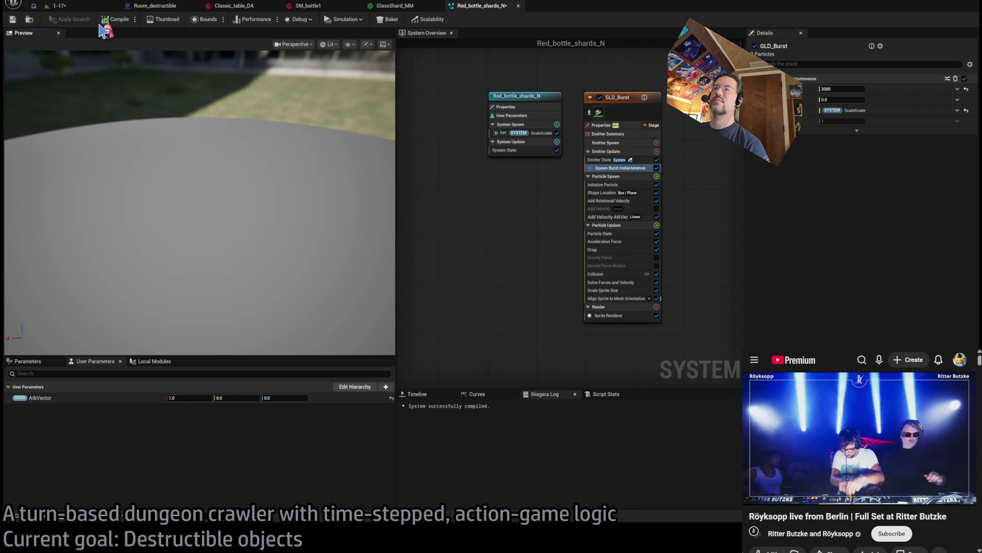
pyautogui.moveTo(218, 185); pyautogui.dragTo(218, 169)
pyautogui.click(524, 134)
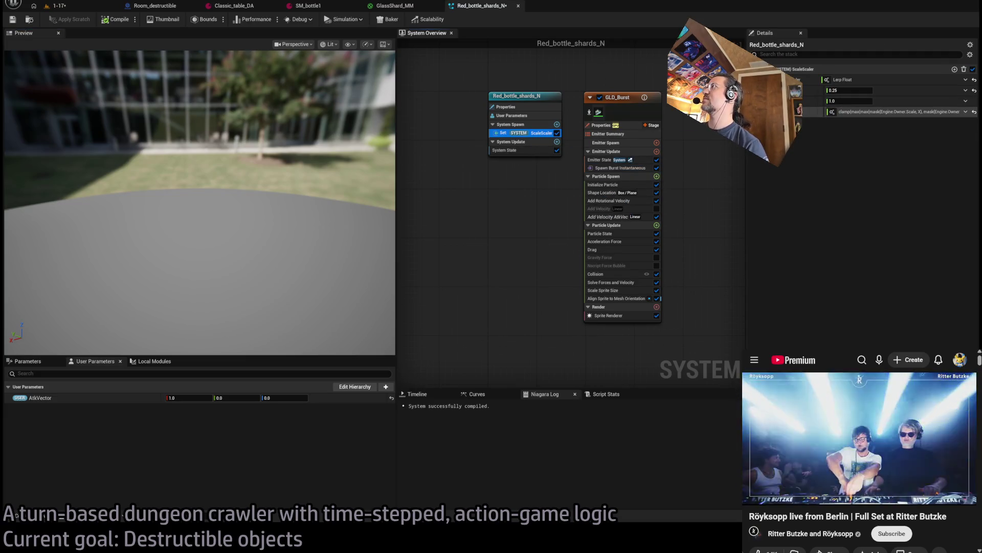
pyautogui.click(865, 111)
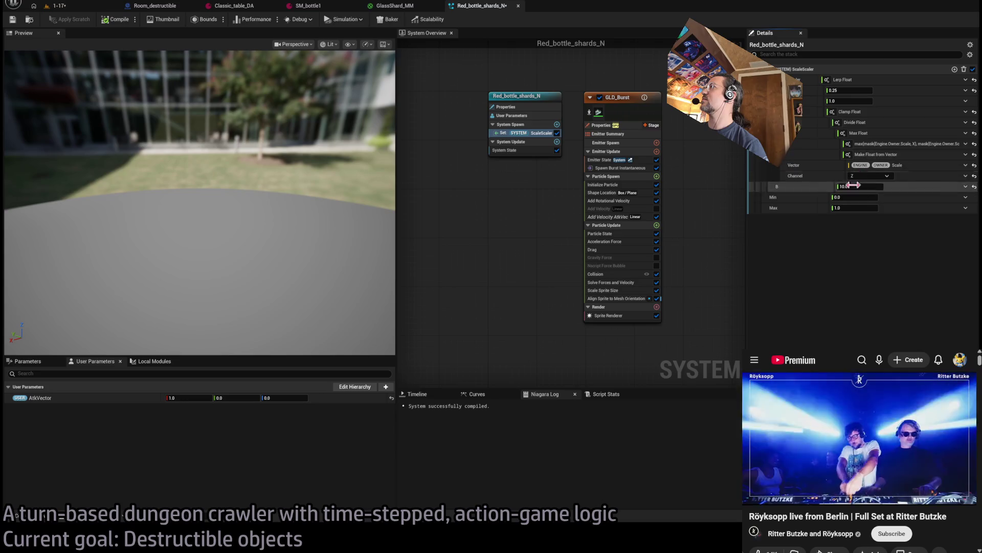
# Step: Move Set SYSTEM ScaleScaler into System Update, preview the burst, then move it back to System Spawn
pyautogui.click(840, 112)
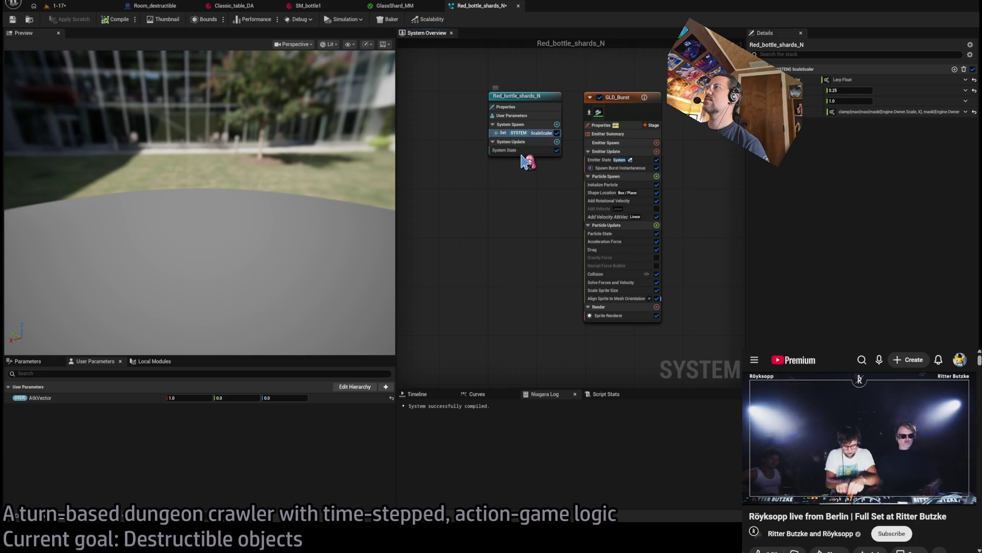
pyautogui.moveTo(540, 139); pyautogui.dragTo(542, 159)
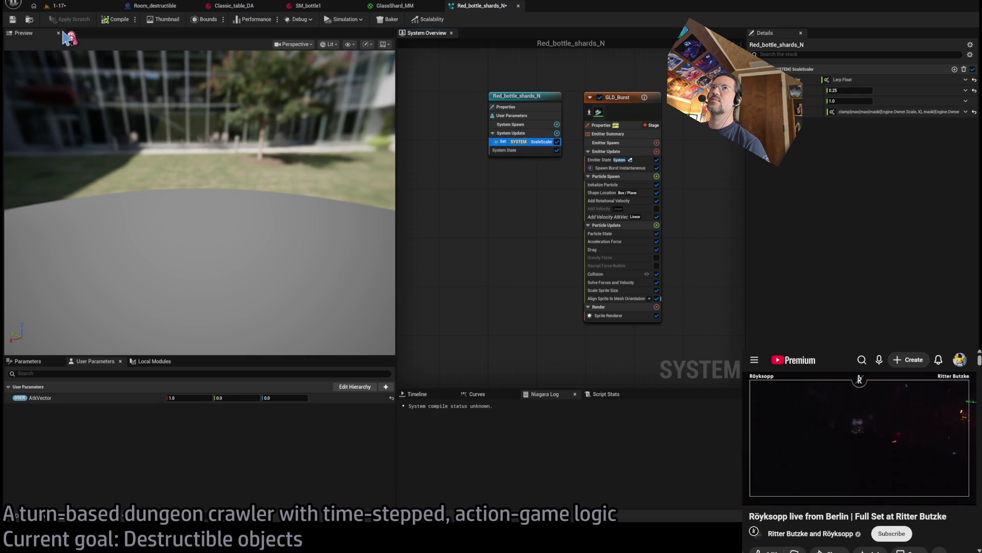
pyautogui.moveTo(327, 190); pyautogui.dragTo(313, 190)
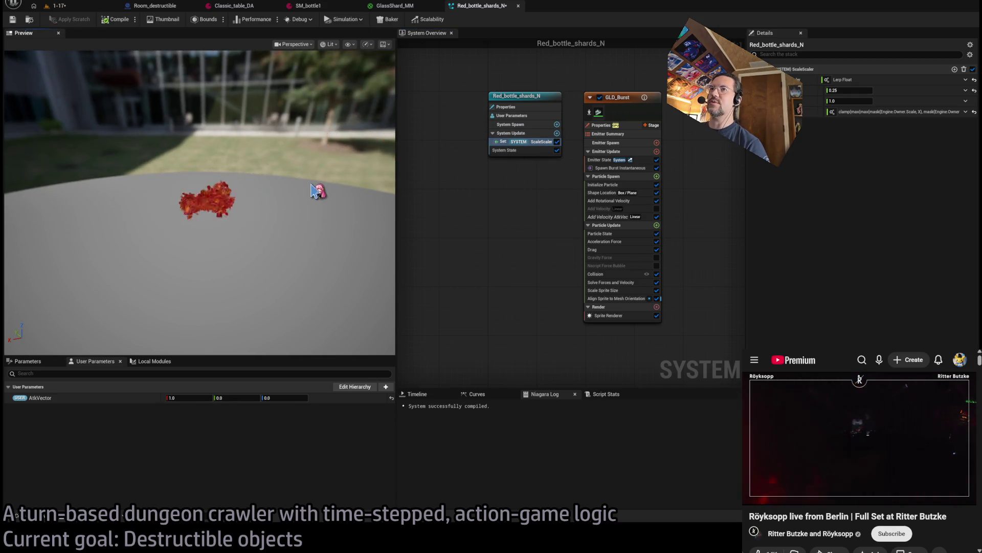
pyautogui.moveTo(532, 142); pyautogui.dragTo(533, 134)
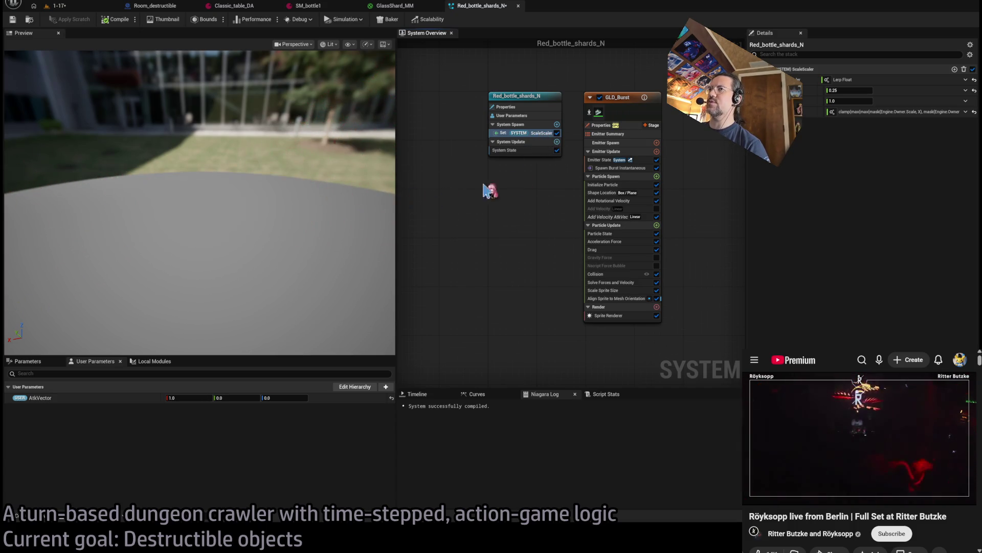
pyautogui.moveTo(287, 233); pyautogui.dragTo(307, 236)
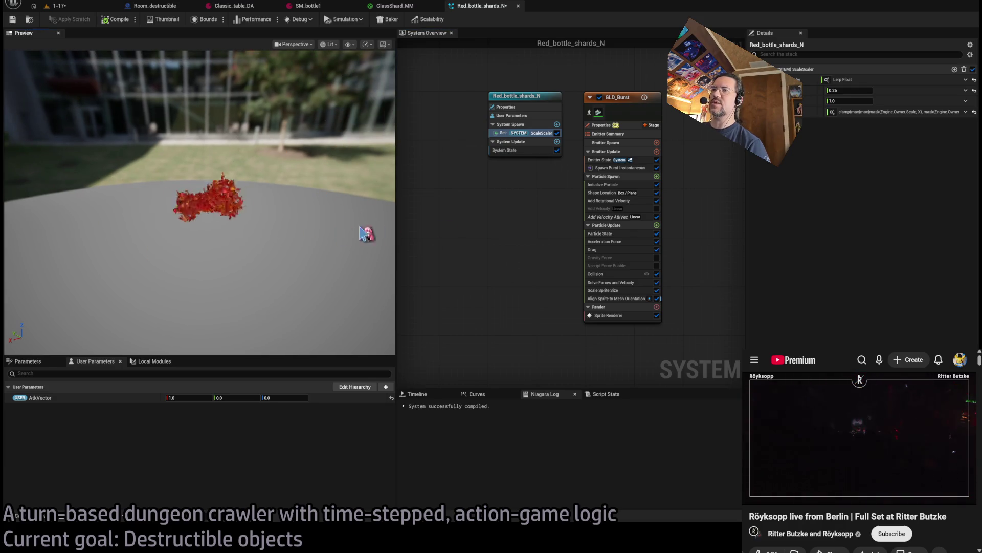
pyautogui.click(620, 168)
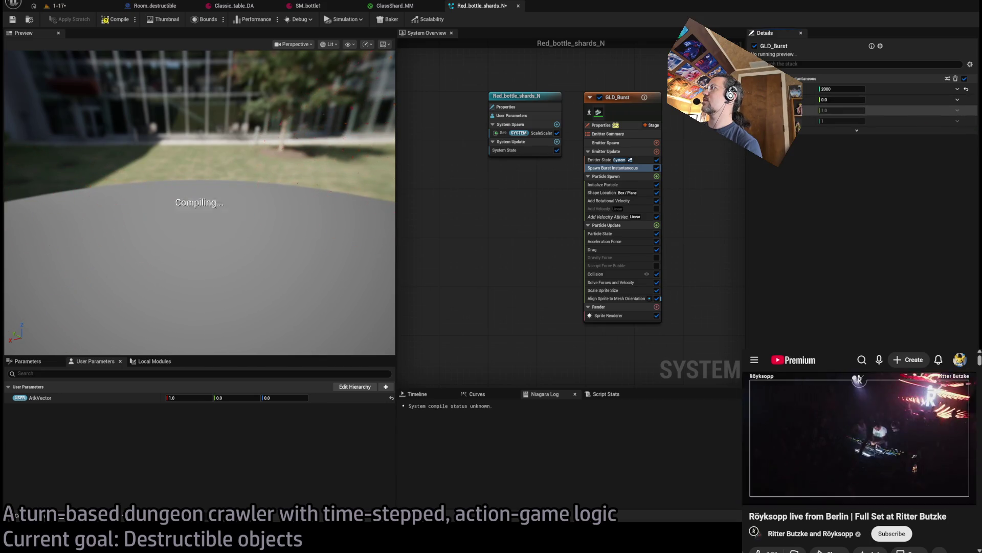
# Step: Set Spawn Count to Round(2000.0 × ScaleScaler) via Make Int and Multiply Float, then return to level 1-17
pyautogui.click(858, 91)
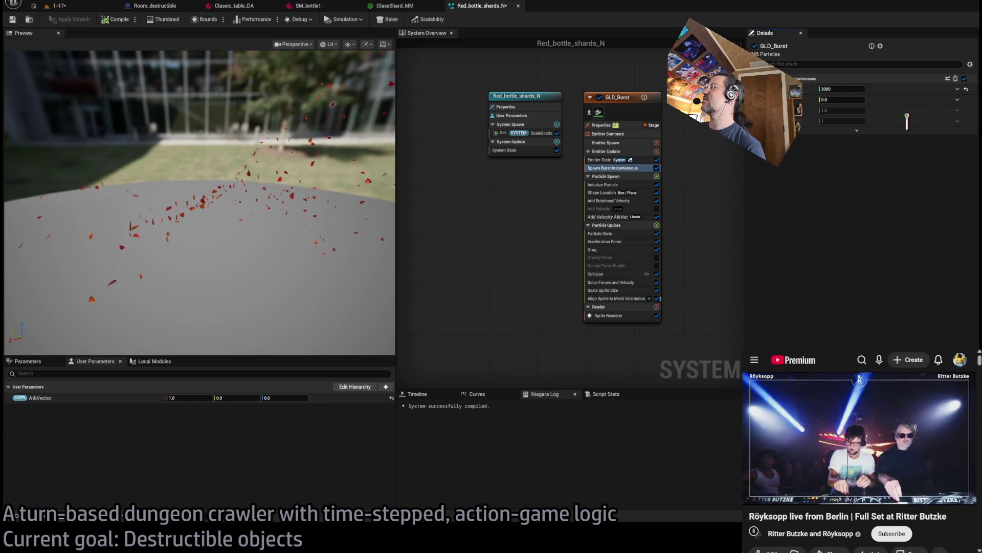
pyautogui.hotkey('ctrl', 'z')
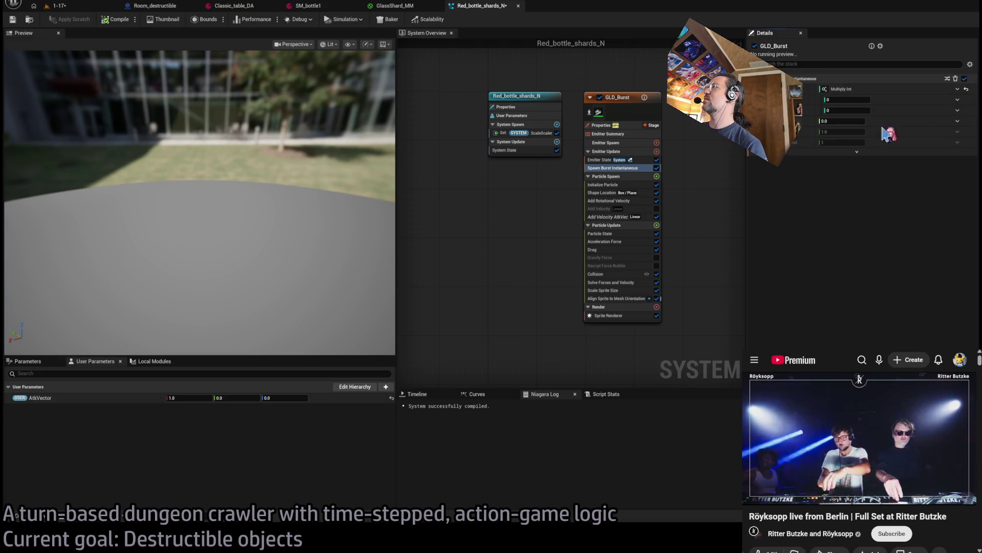
pyautogui.hotkey('ctrl', 'z')
pyautogui.hotkey('ctrl', 'z')
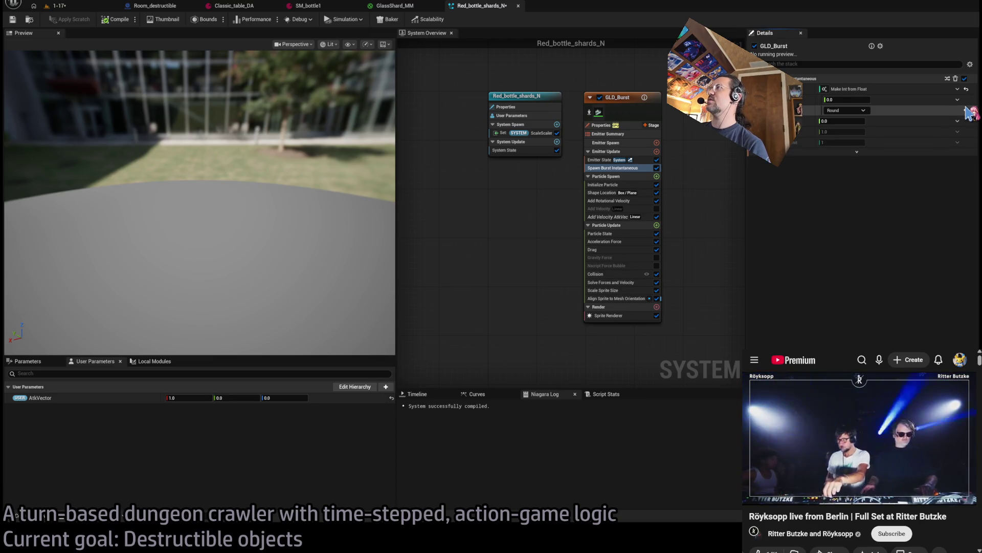
pyautogui.hotkey('ctrl', 'z')
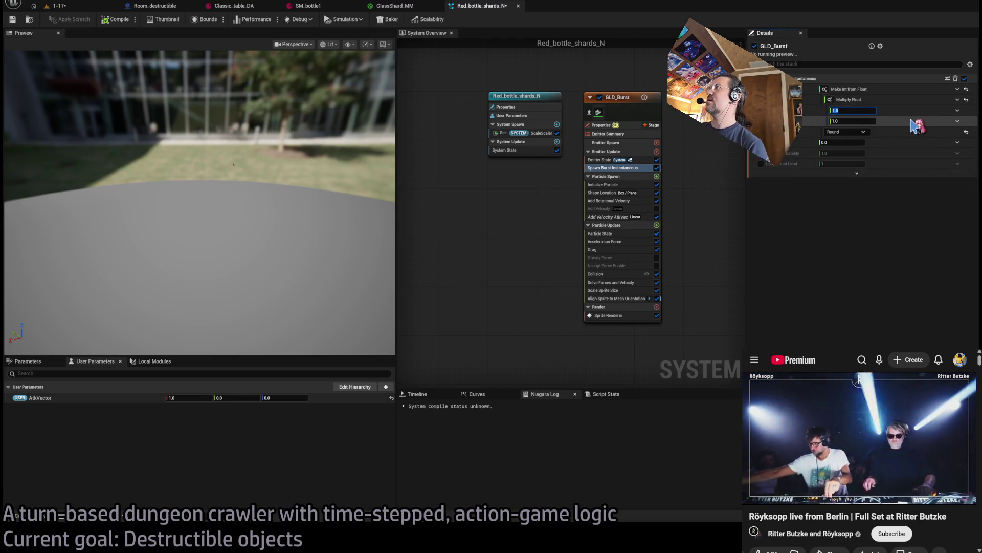
pyautogui.write('00')
pyautogui.press('Return')
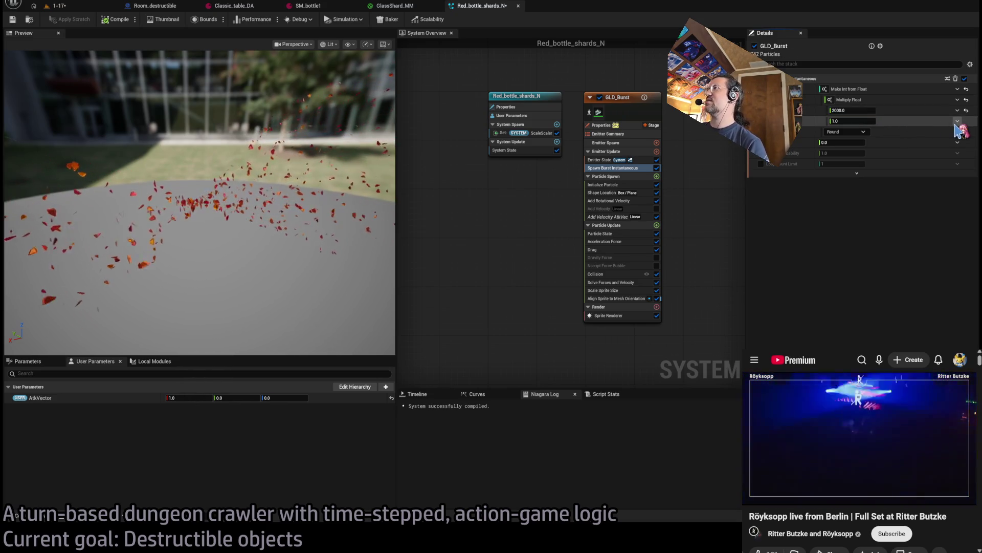
pyautogui.click(957, 121)
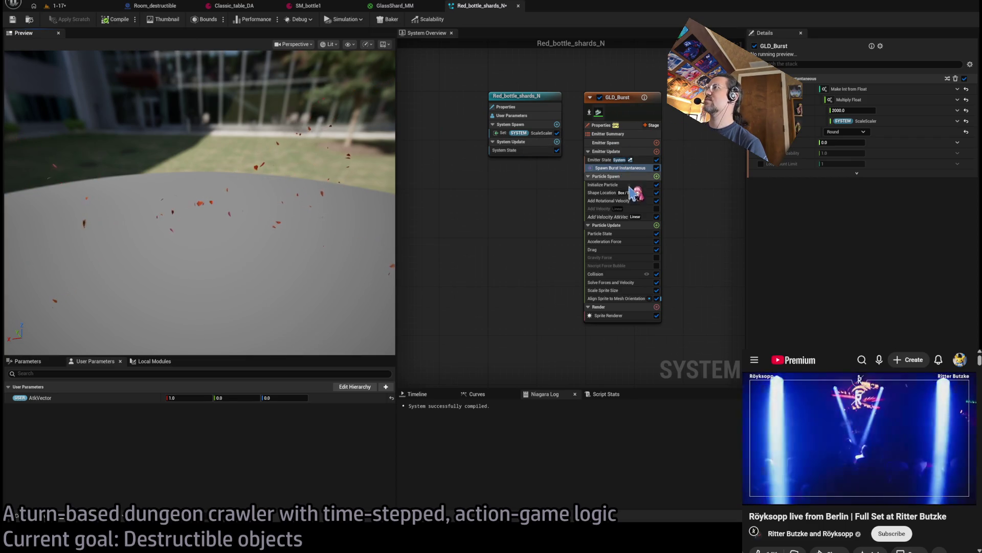
pyautogui.click(84, 9)
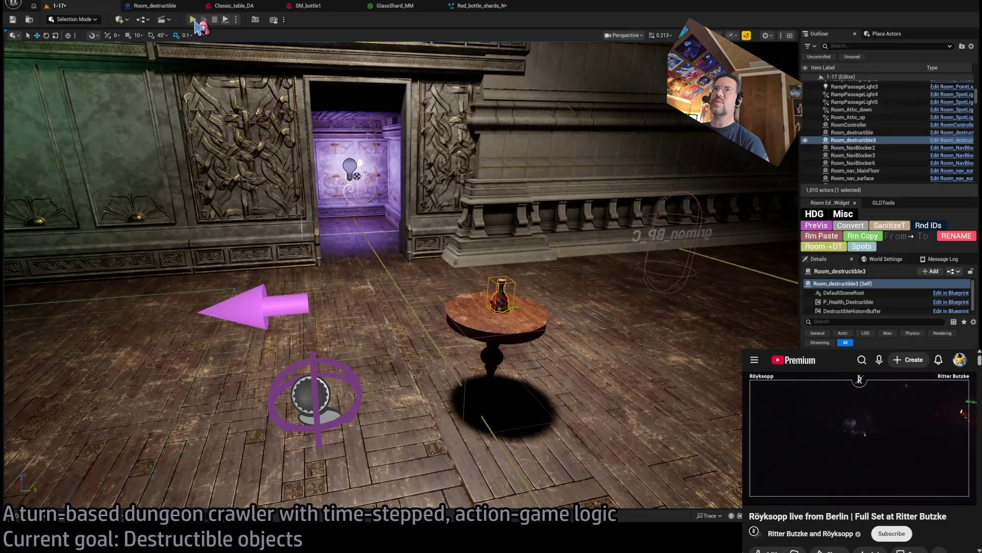
# Step: Play-test level 1-17 by attacking the table bottle, stop, and reopen Red_bottle_shards_N
pyautogui.hotkey('alt', 'p')
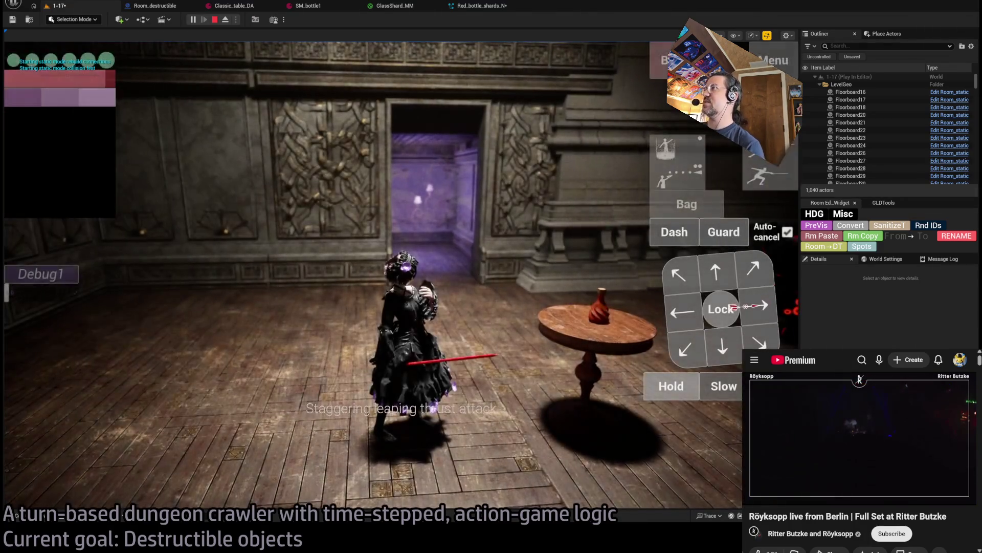
pyautogui.click(40, 361)
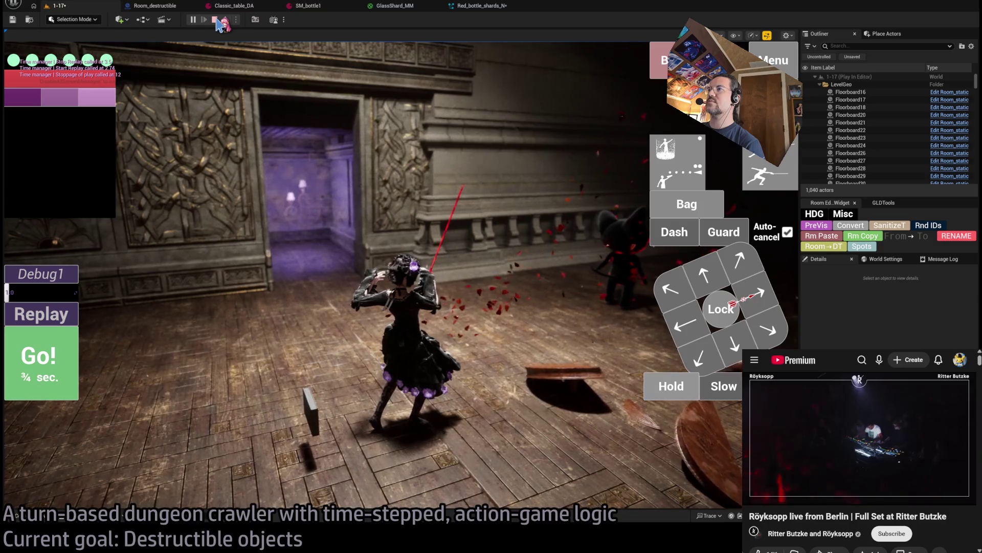
pyautogui.click(214, 20)
pyautogui.click(488, 5)
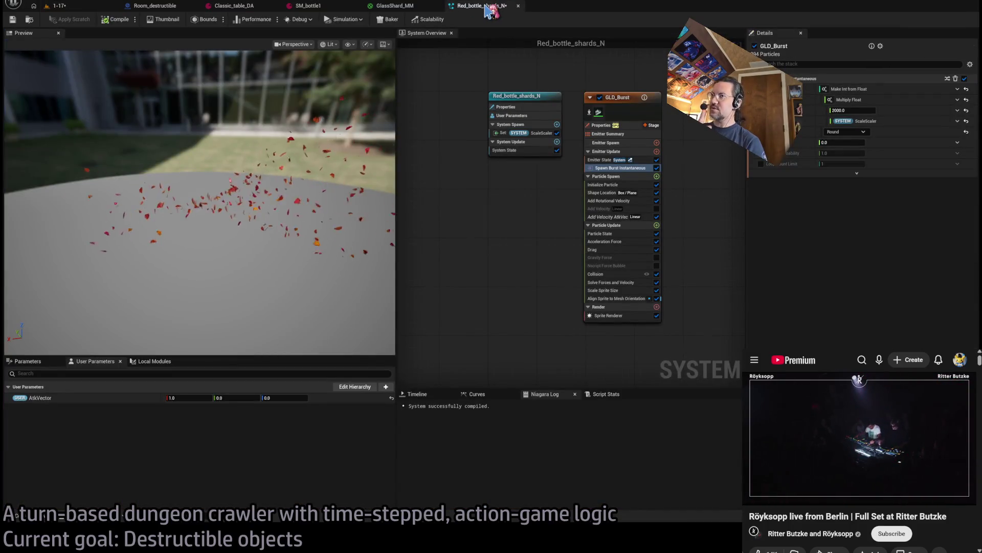
# Step: Make Initialize Particle's Sprite Size a Lerp Vector 2 driven by ScaleScaler, with B randomized from 2 to 7.0
pyautogui.click(613, 185)
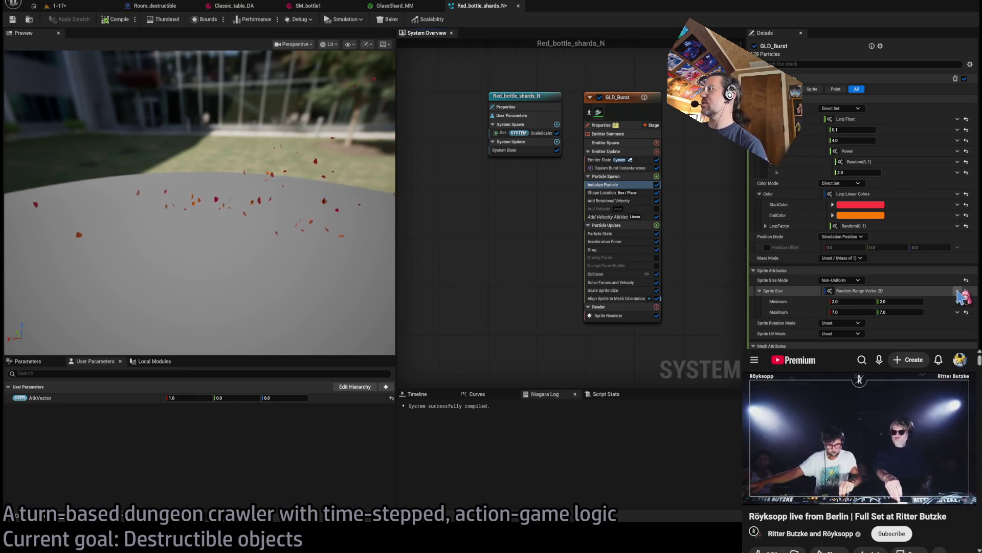
pyautogui.hotkey('ctrl', 'z')
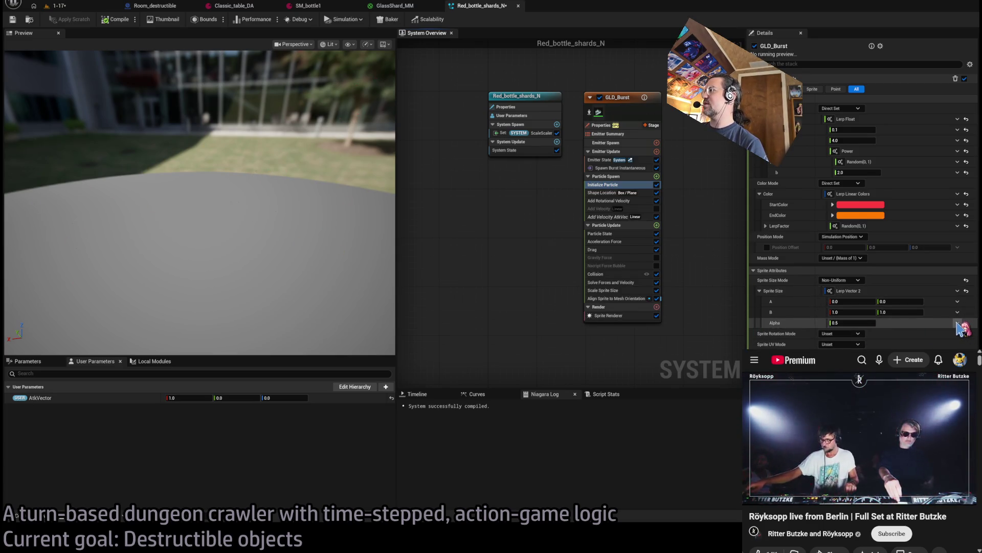
pyautogui.hotkey('ctrl', 'z')
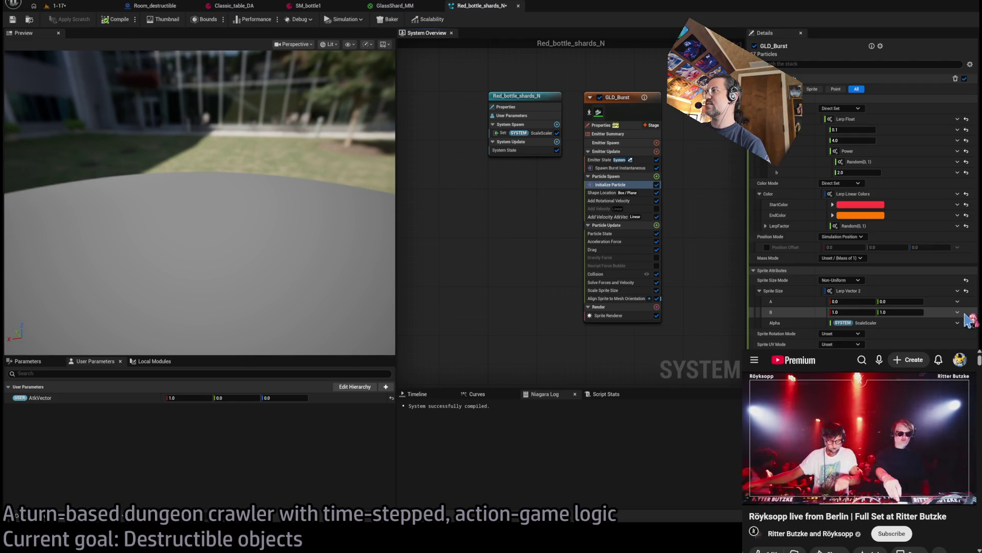
pyautogui.hotkey('ctrl', 'z')
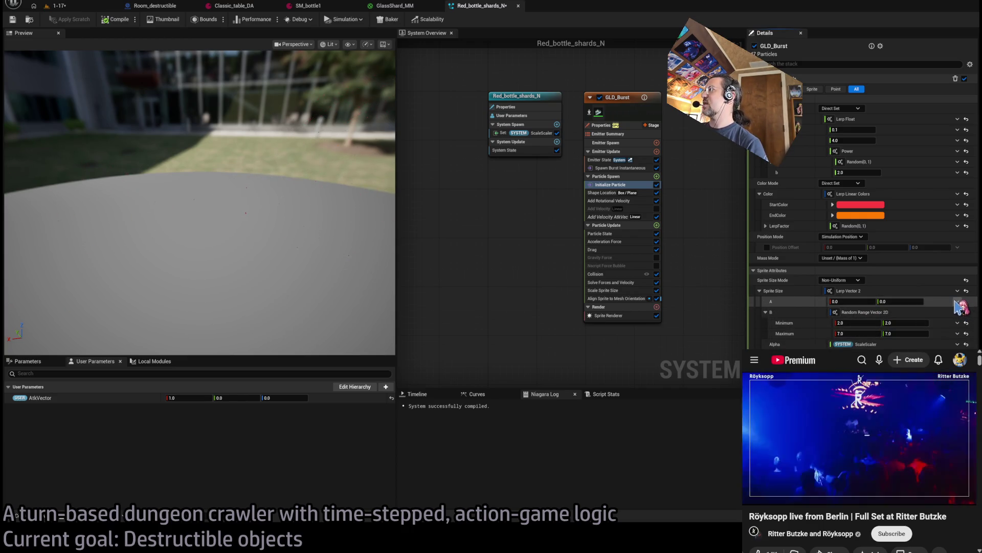
pyautogui.press('Return')
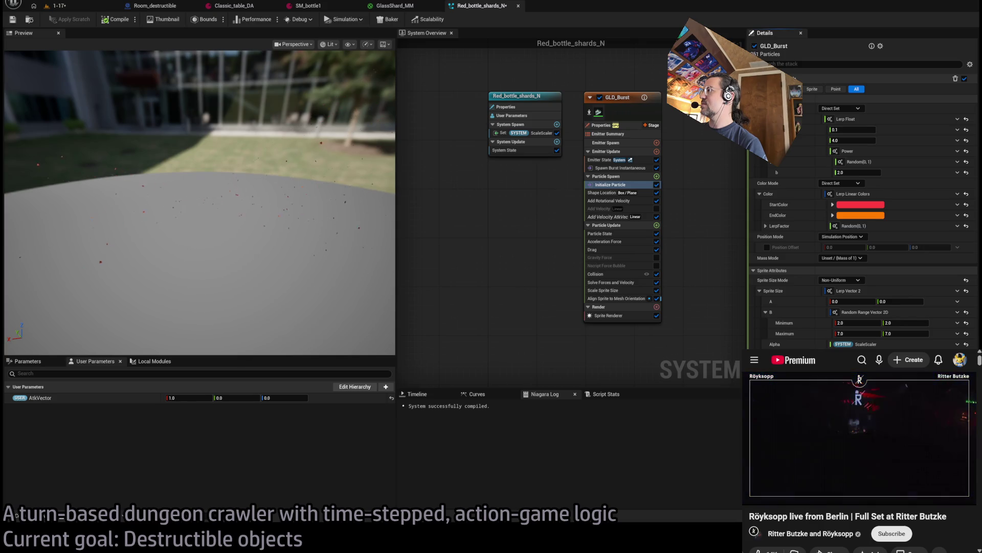
# Step: Set the Lerp's A to a random range of 0.7 to 1.5, then return to level 1-17
pyautogui.hotkey('ctrl', 'v')
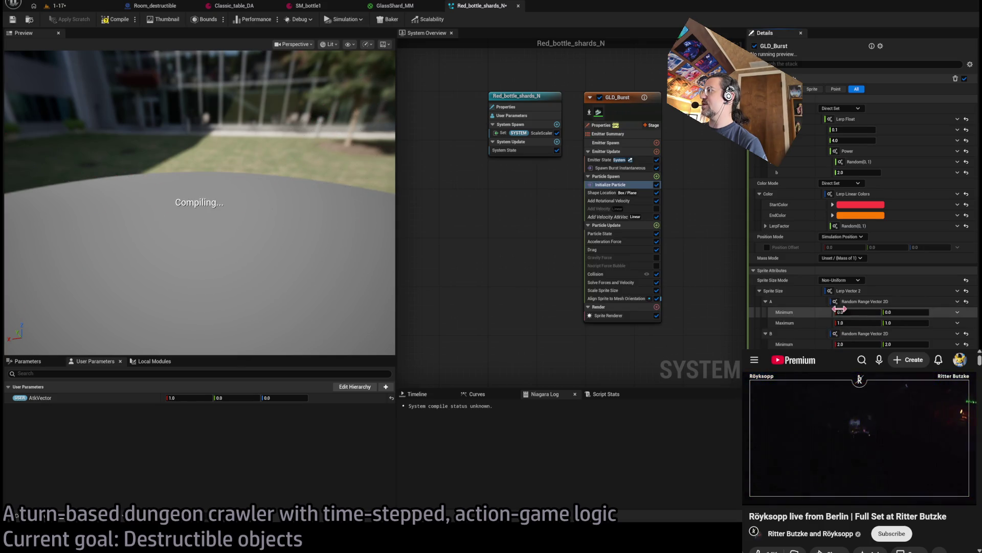
pyautogui.write('.7')
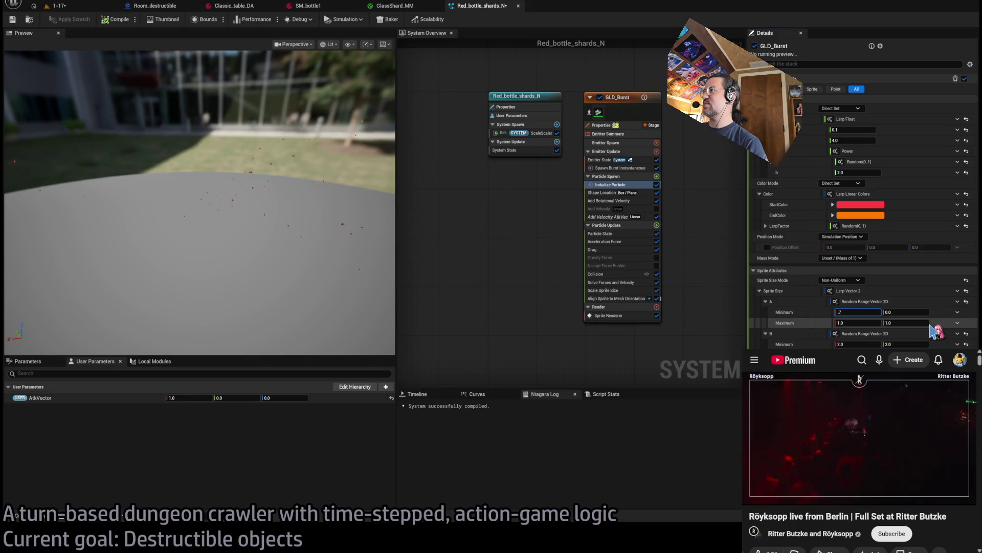
pyautogui.press('Tab')
pyautogui.write('.7')
pyautogui.press('Tab')
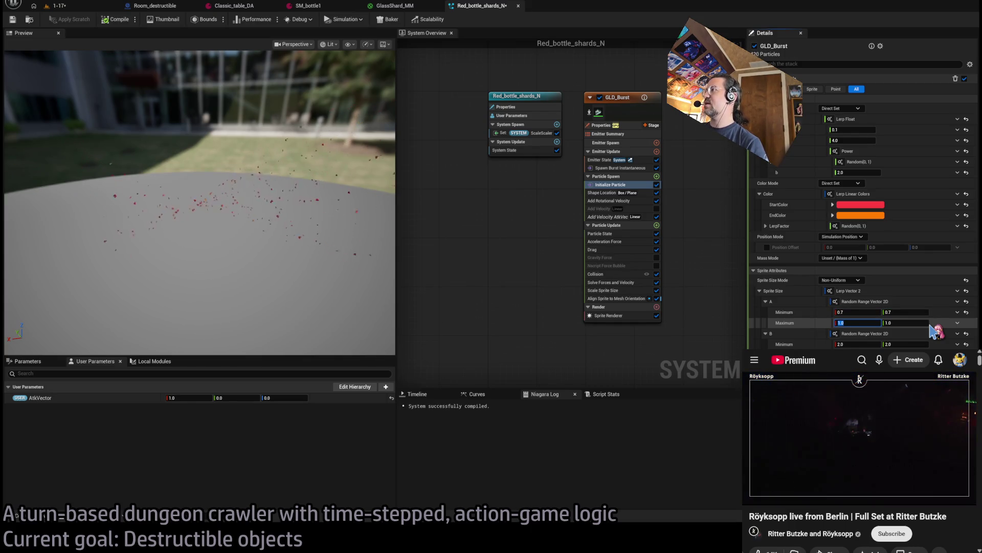
pyautogui.write('1.5')
pyautogui.press('Tab')
pyautogui.write('1.5')
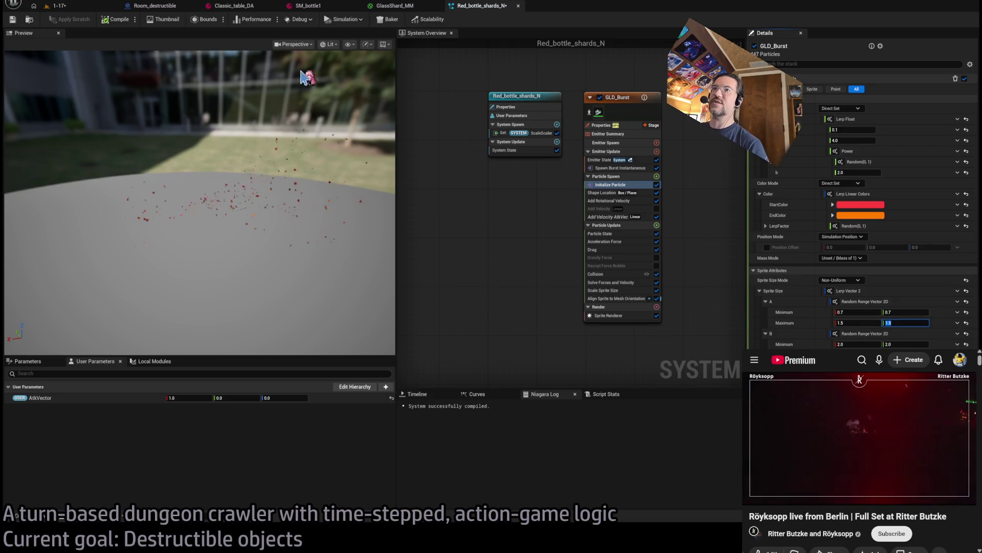
pyautogui.moveTo(176, 94); pyautogui.dragTo(179, 91)
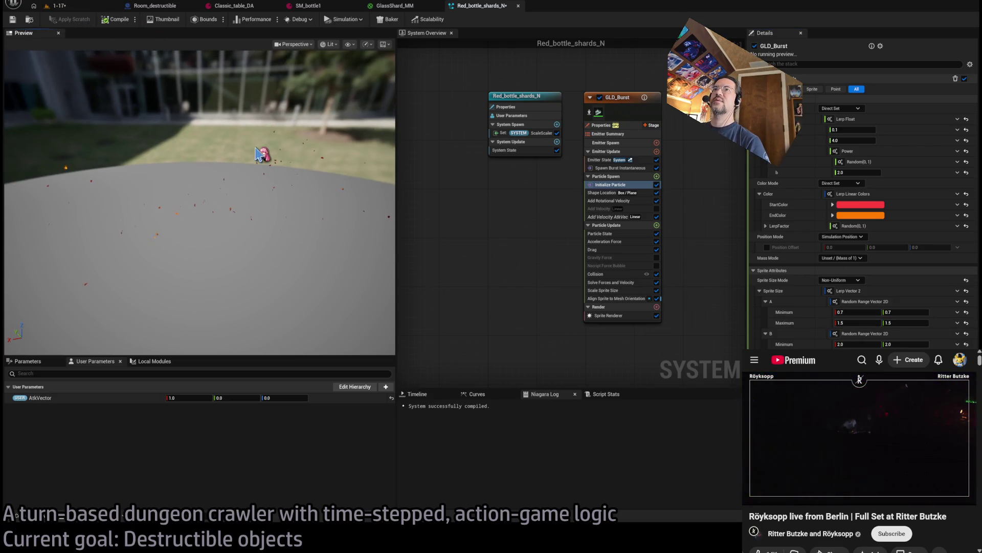
pyautogui.click(59, 5)
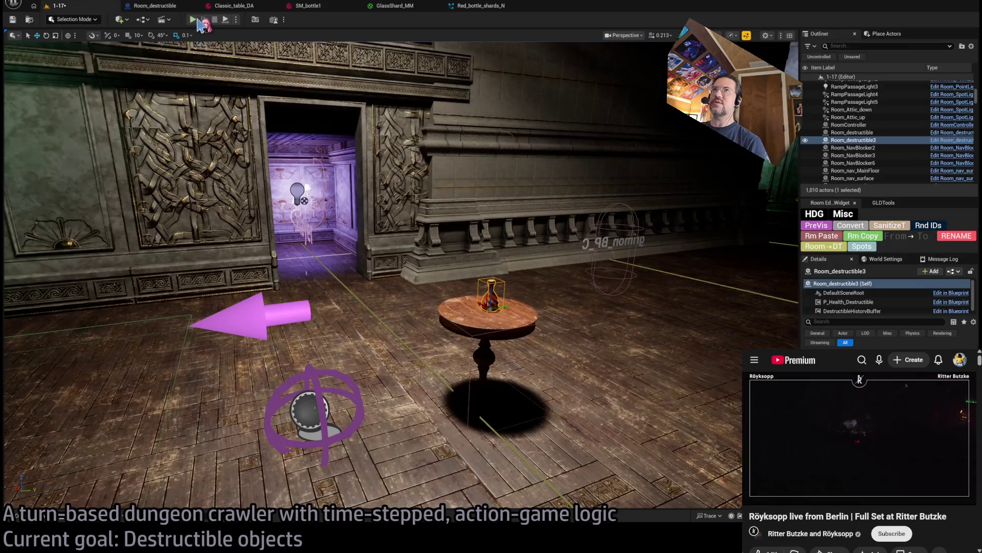
pyautogui.hotkey('alt', 'p')
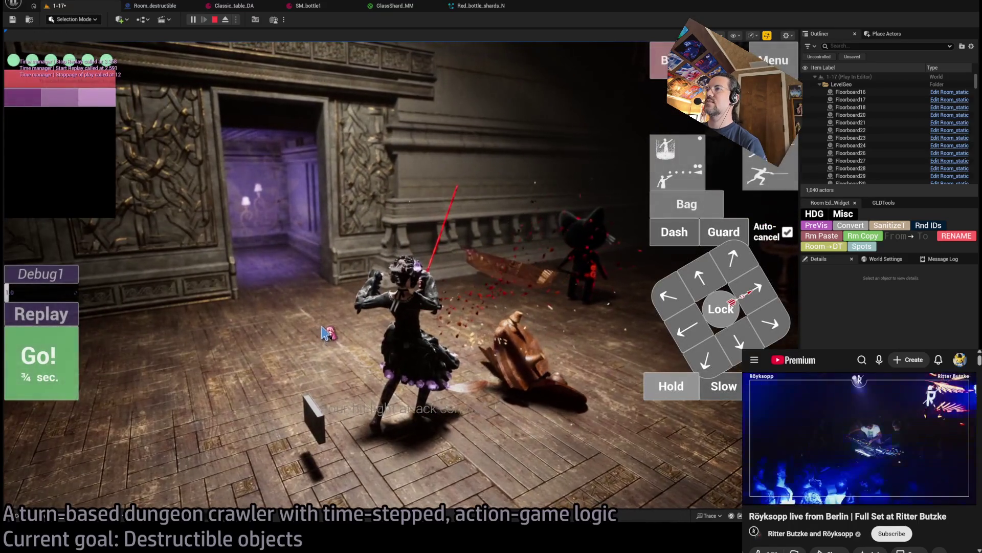
pyautogui.click(74, 313)
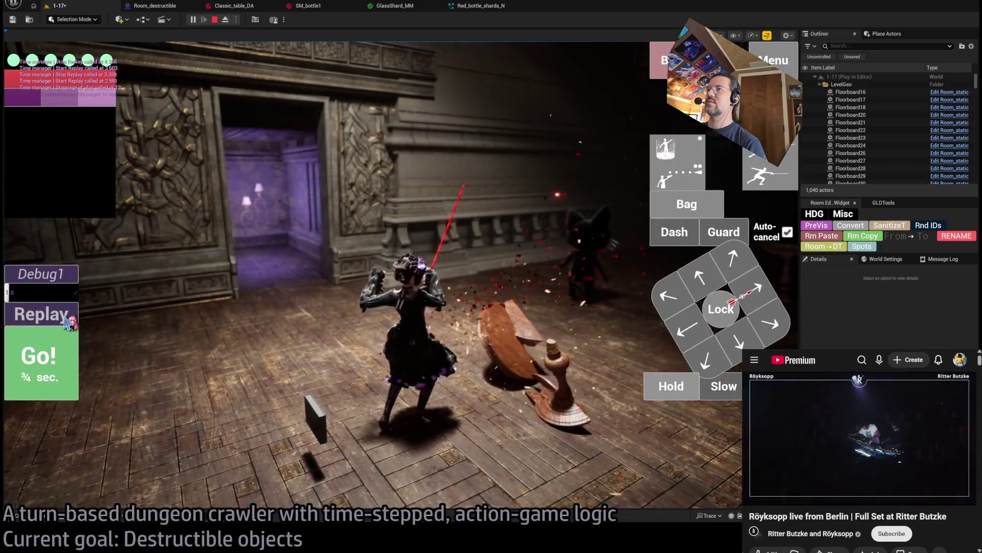
pyautogui.click(45, 321)
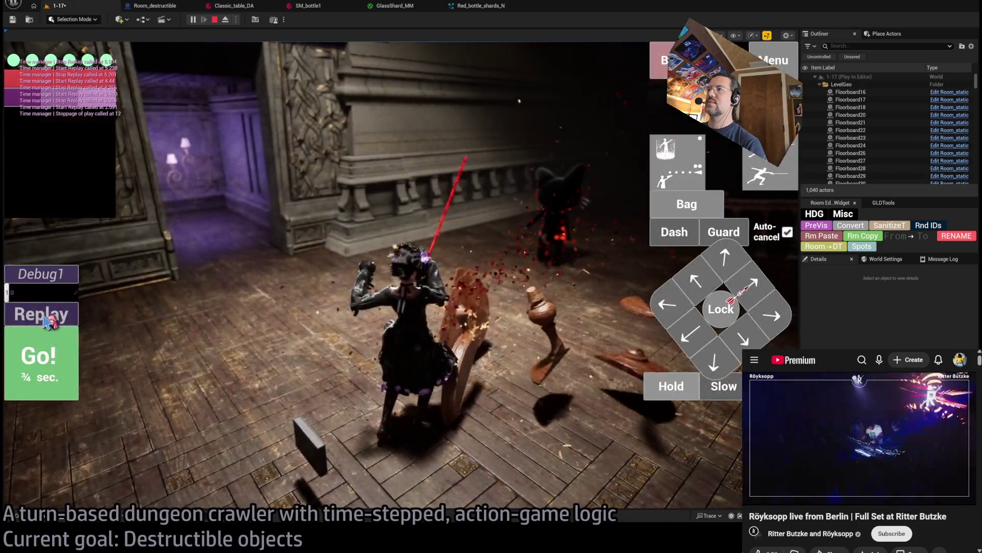
pyautogui.click(45, 314)
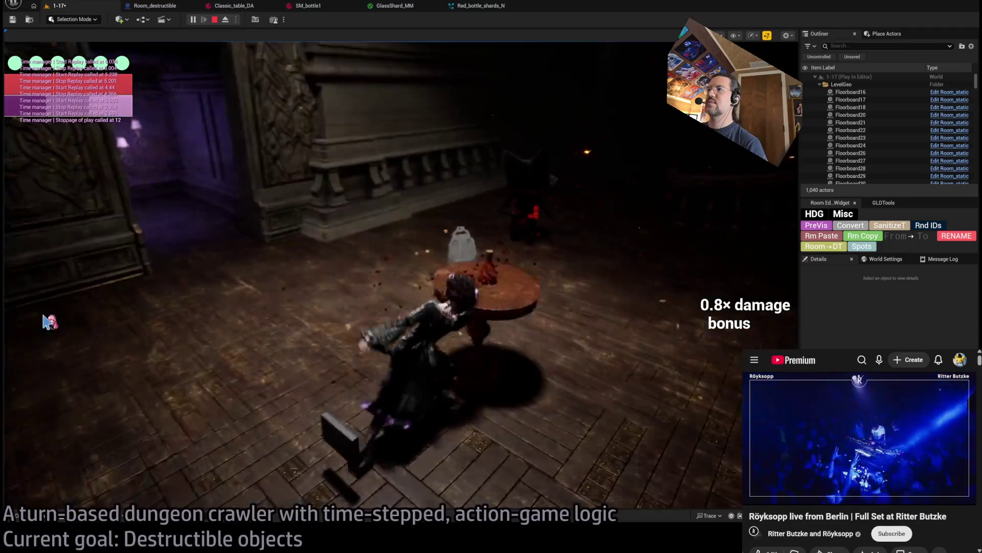
pyautogui.press('Escape')
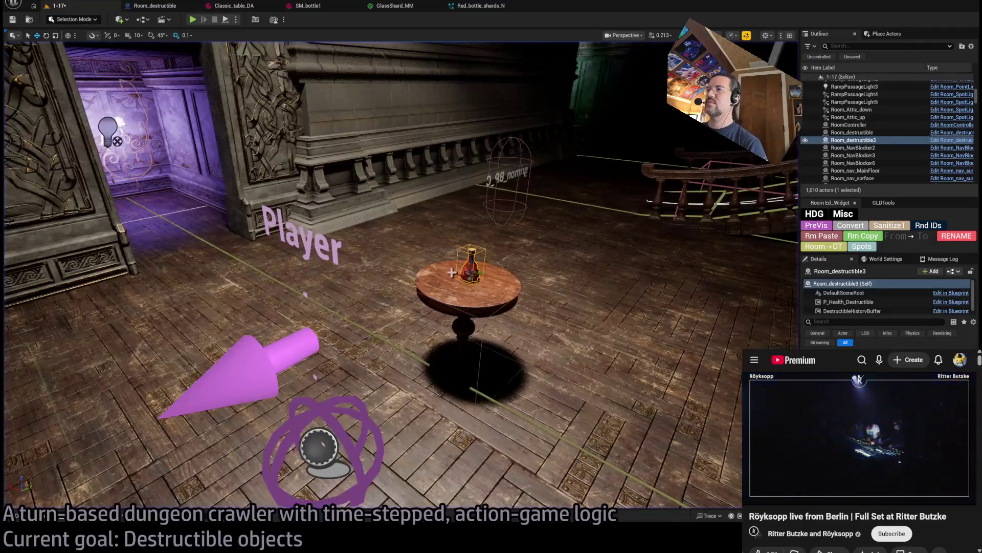
# Step: Duplicate the bottle on the table, scale the copy much larger, and play-test shattering it
pyautogui.keyDown('alt'); pyautogui.moveTo(440, 269); pyautogui.dragTo(495, 289); pyautogui.keyUp('alt')
pyautogui.press('w')
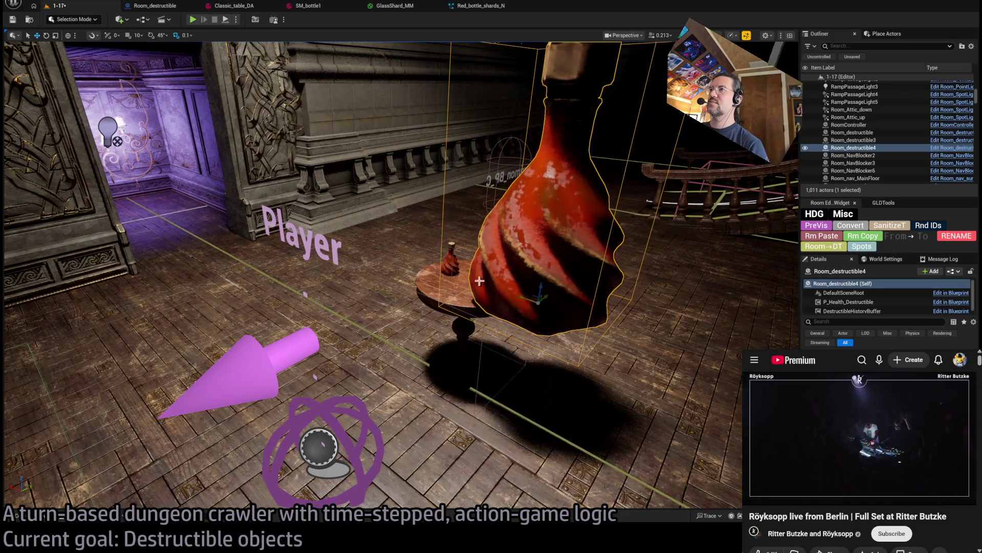
pyautogui.hotkey('alt', 'p')
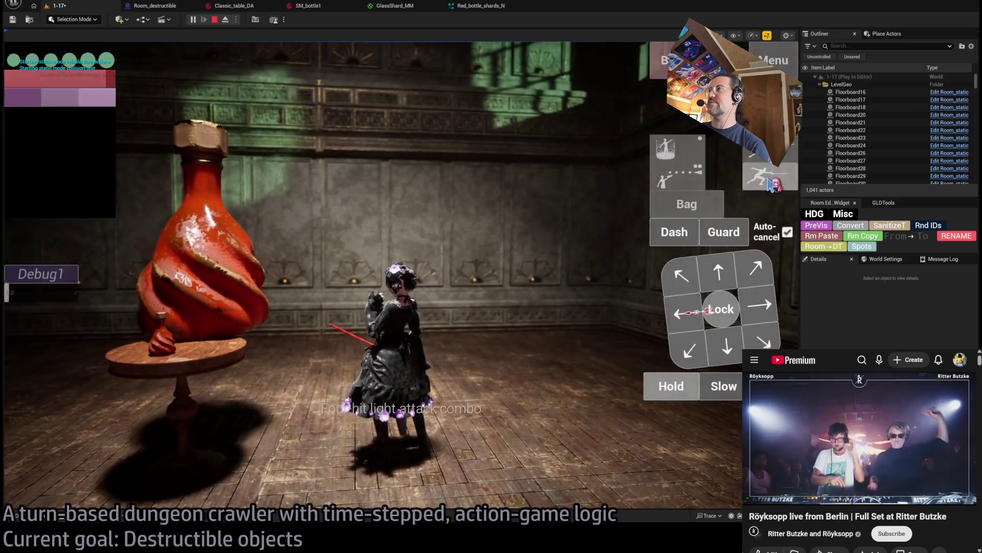
pyautogui.click(772, 182)
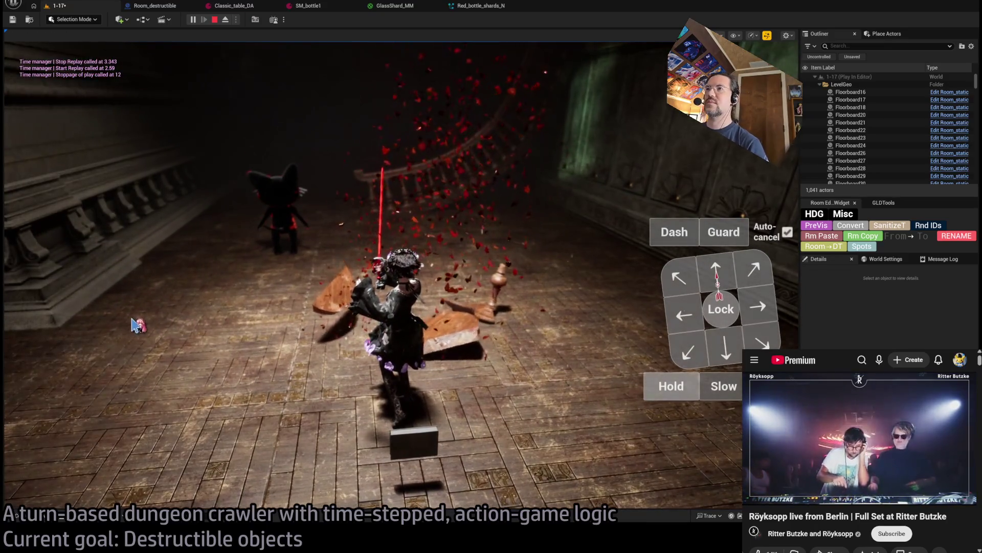
pyautogui.click(57, 318)
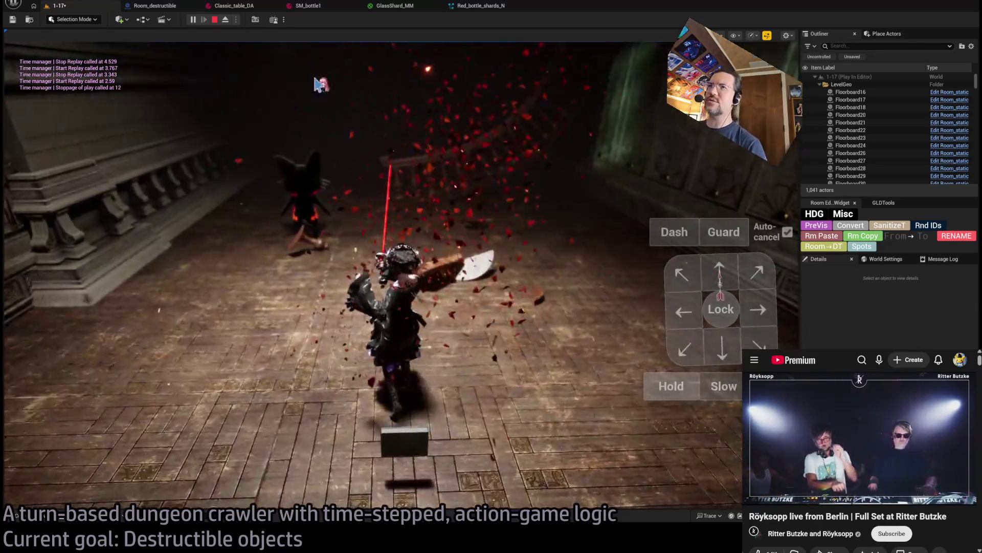
pyautogui.click(219, 21)
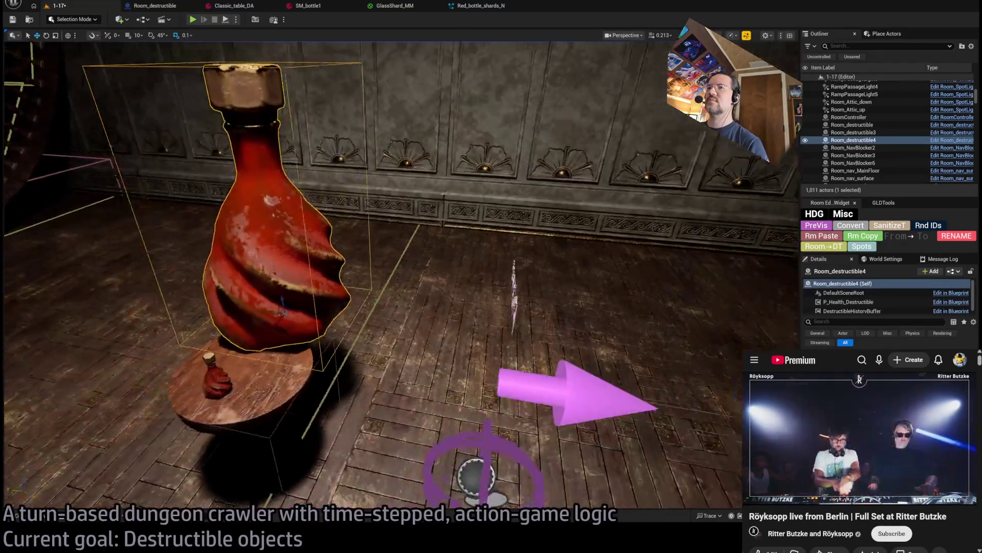
# Step: Play-test level 1-17 again, shattering the big bottle, then stop
pyautogui.hotkey('ctrl', 'z')
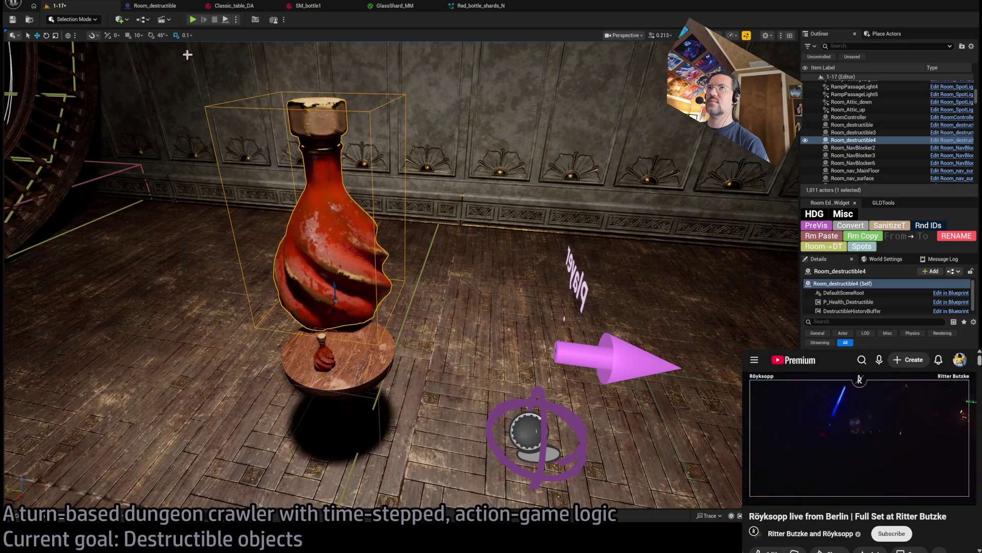
pyautogui.hotkey('alt', 'p')
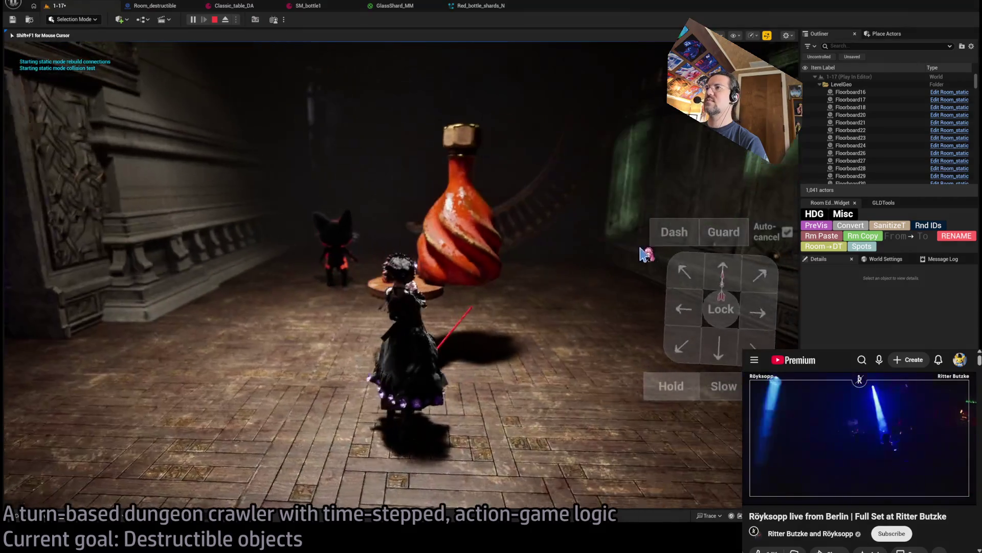
pyautogui.click(782, 177)
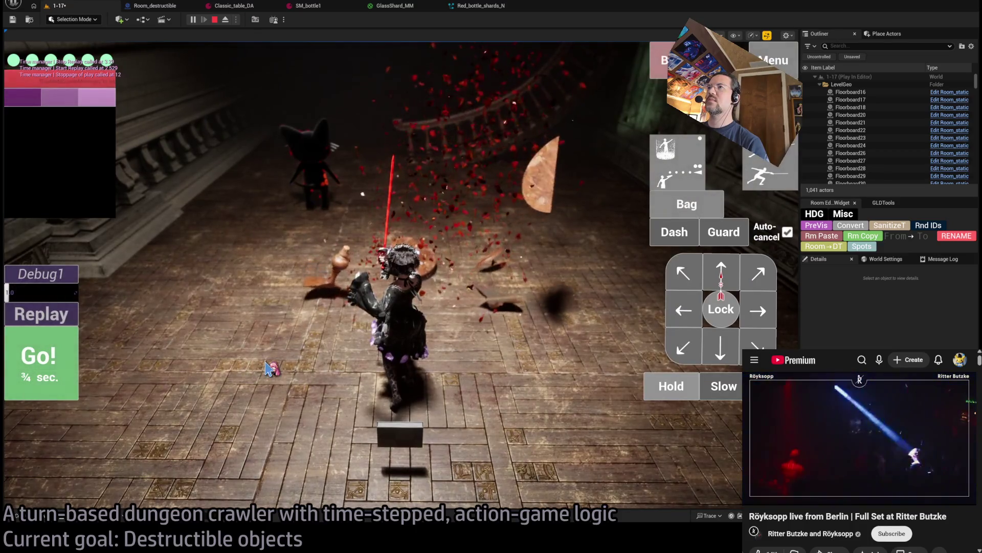
pyautogui.press('Escape')
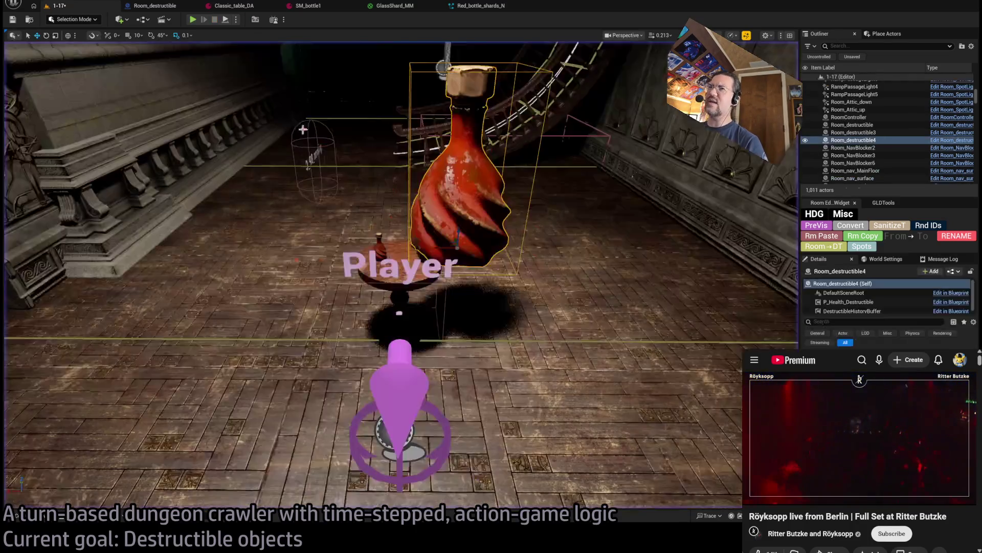
# Step: Bring up the Add Velocity AtkVec module settings in Red_bottle_shards_N
pyautogui.click(402, 6)
pyautogui.click(479, 6)
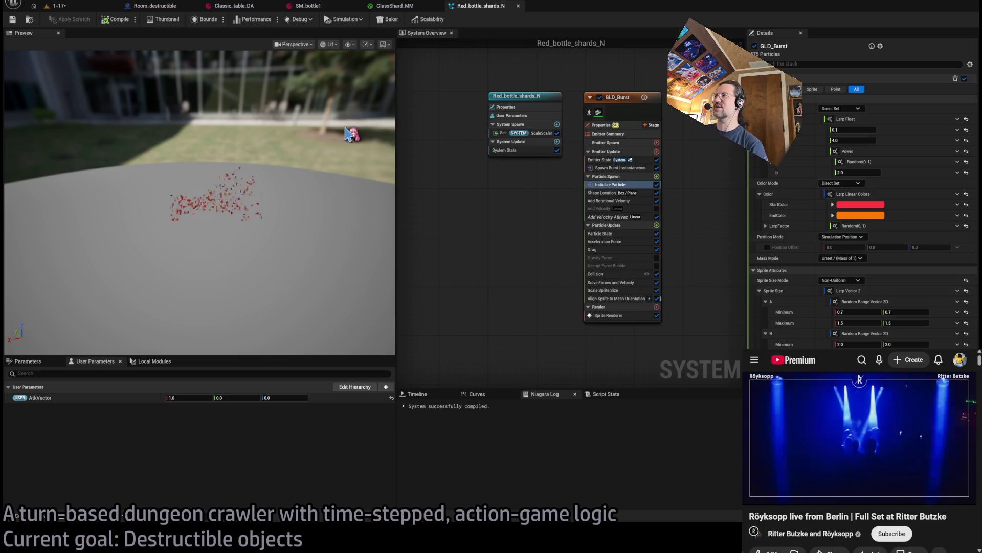
pyautogui.click(630, 219)
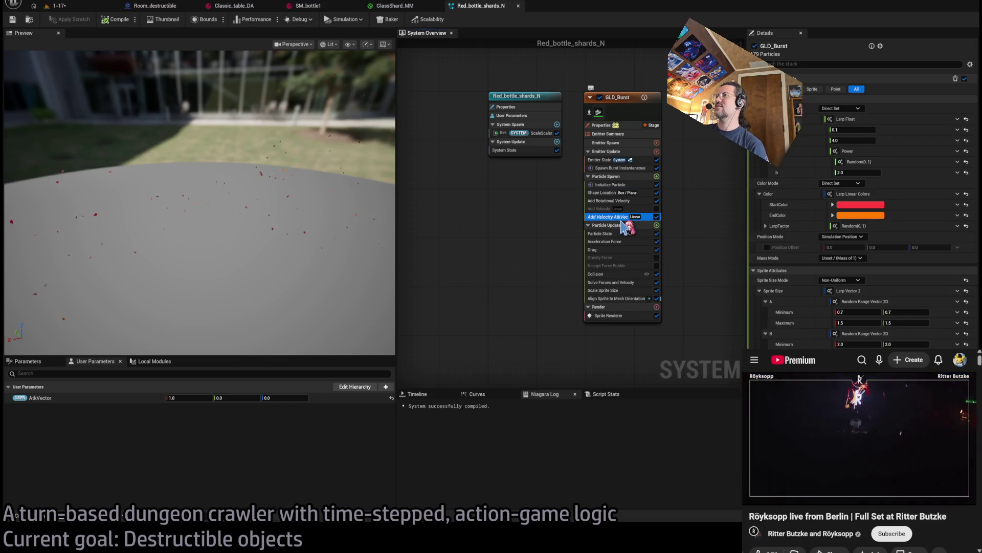
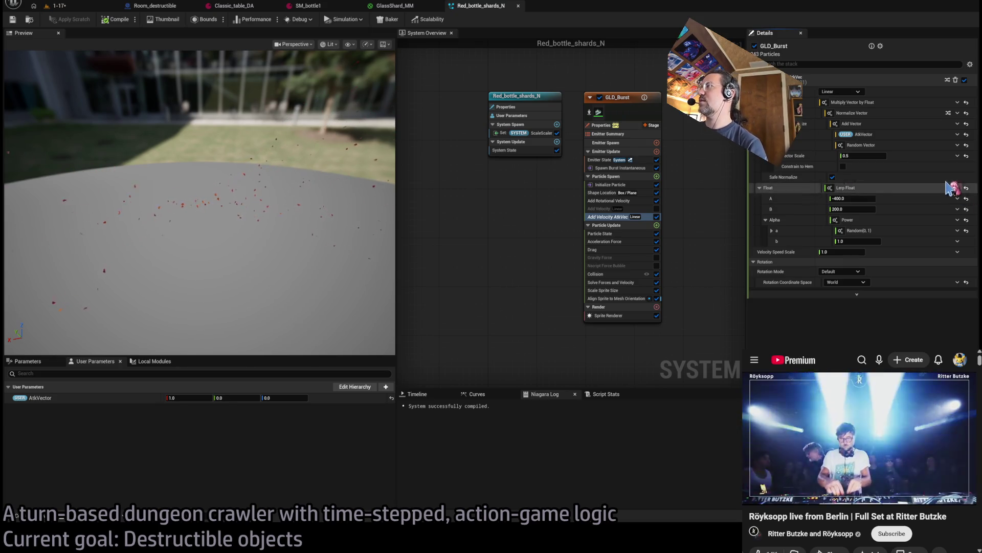
# Step: Make the Add Velocity AtkVec float ScaleScaler multiplied by a random range from -600 to 200
pyautogui.click(949, 178)
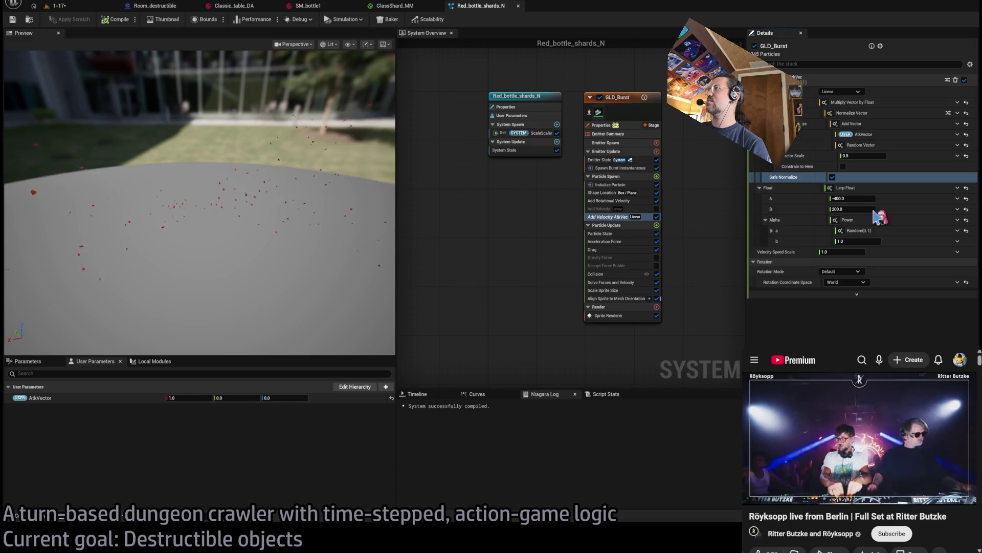
pyautogui.hotkey('ctrl', 'z')
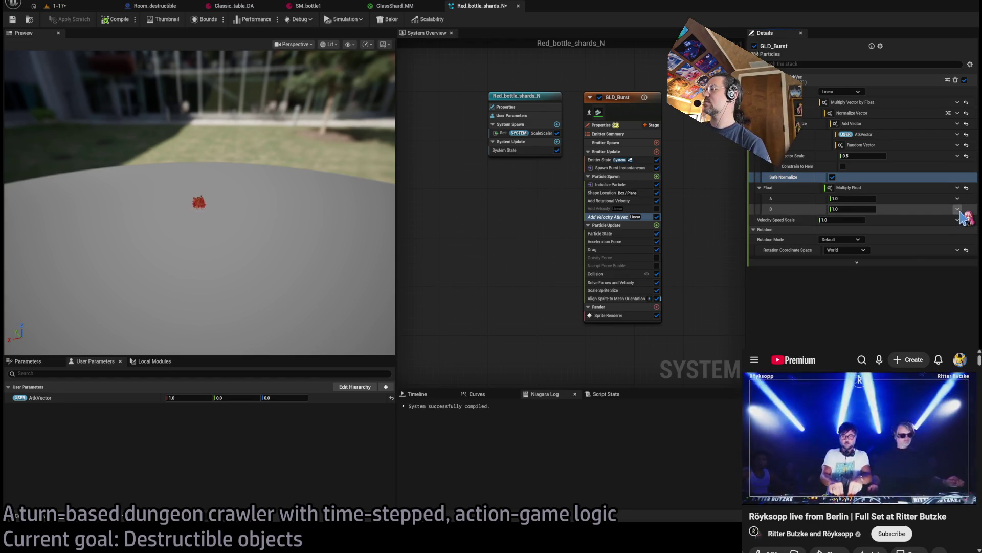
pyautogui.hotkey('ctrl', 'z')
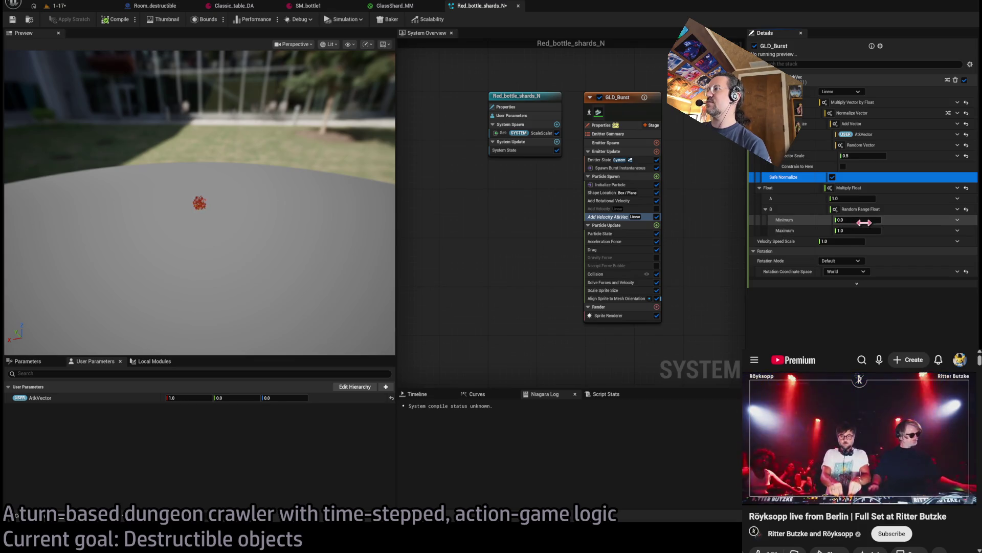
pyautogui.click(865, 220)
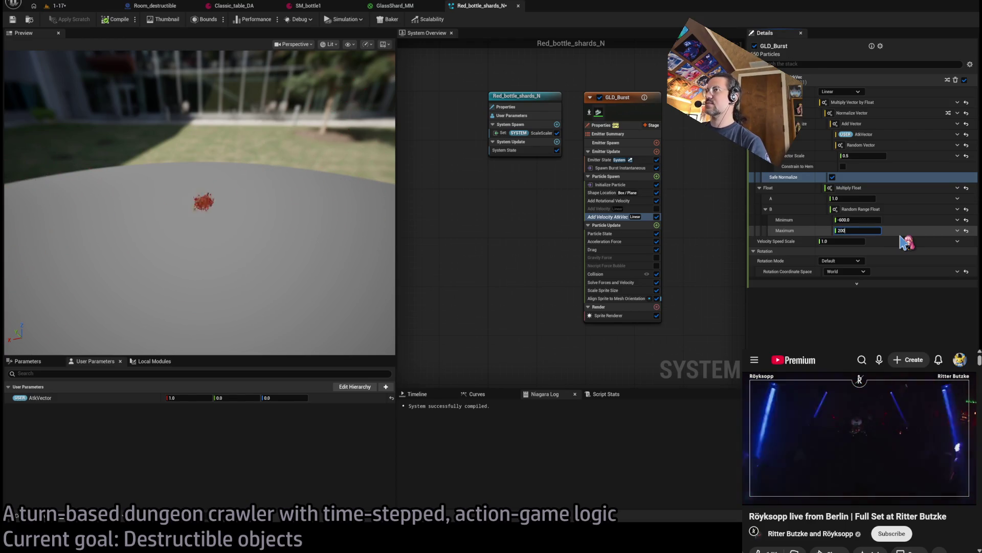
pyautogui.click(864, 199)
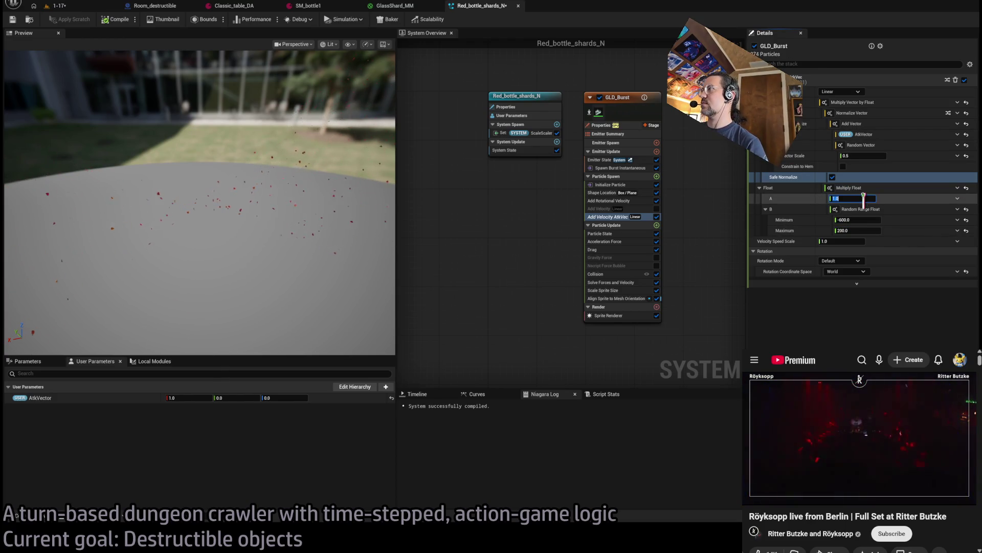
pyautogui.click(957, 198)
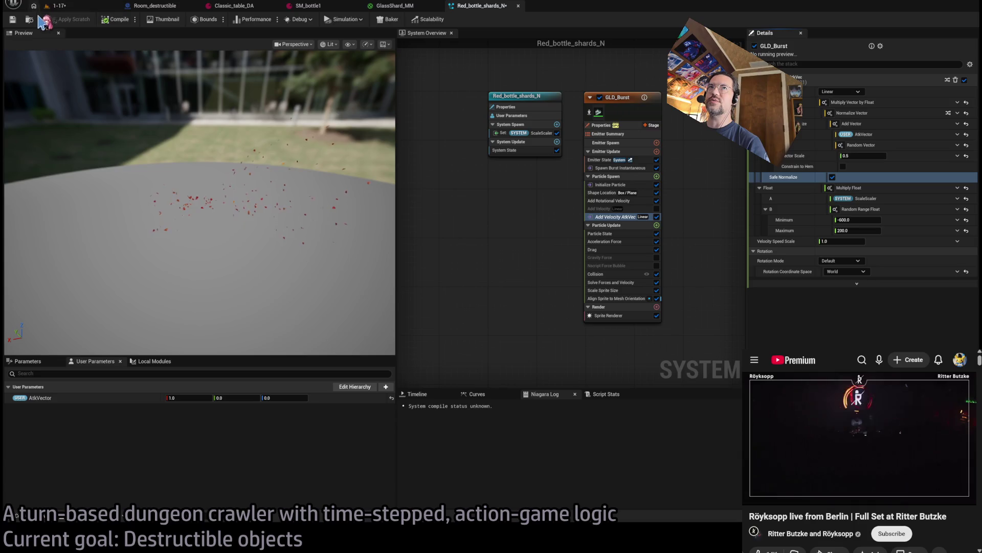
# Step: Recompile the particle system and start a play test on level 1-17
pyautogui.click(119, 19)
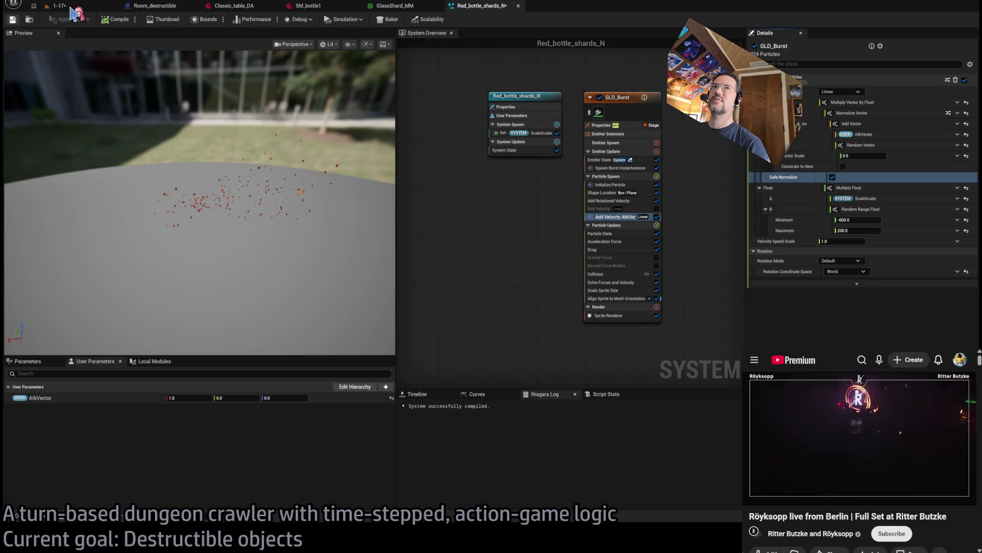
pyautogui.click(72, 7)
pyautogui.click(193, 20)
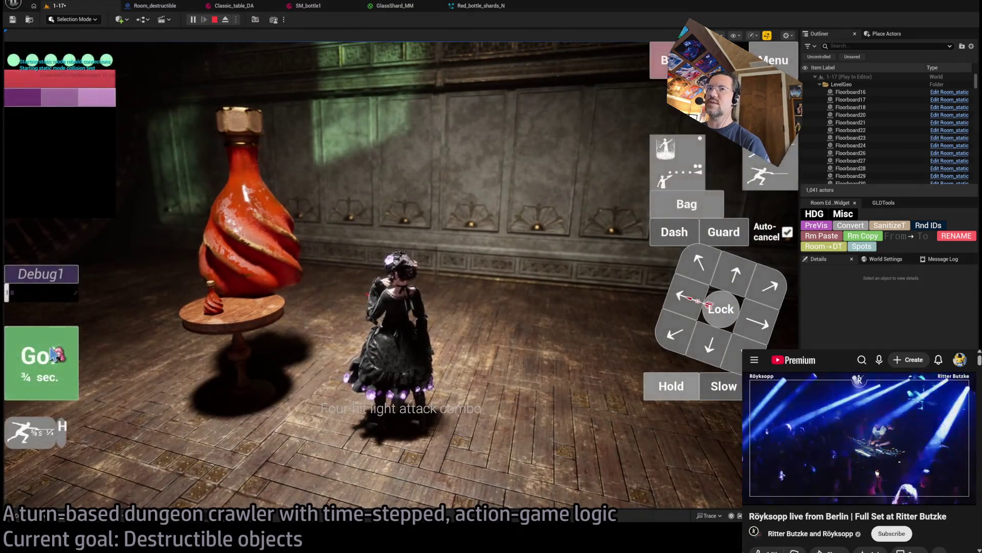
# Step: Run the turn so the vase gets smashed, then stop play and rotate the red bottle on the table
pyautogui.click(53, 354)
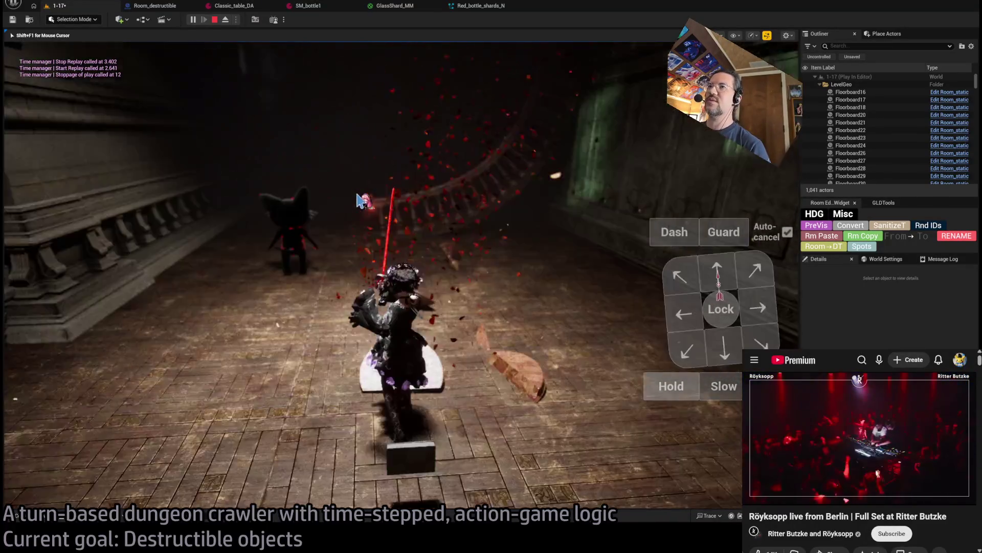
pyautogui.press('Escape')
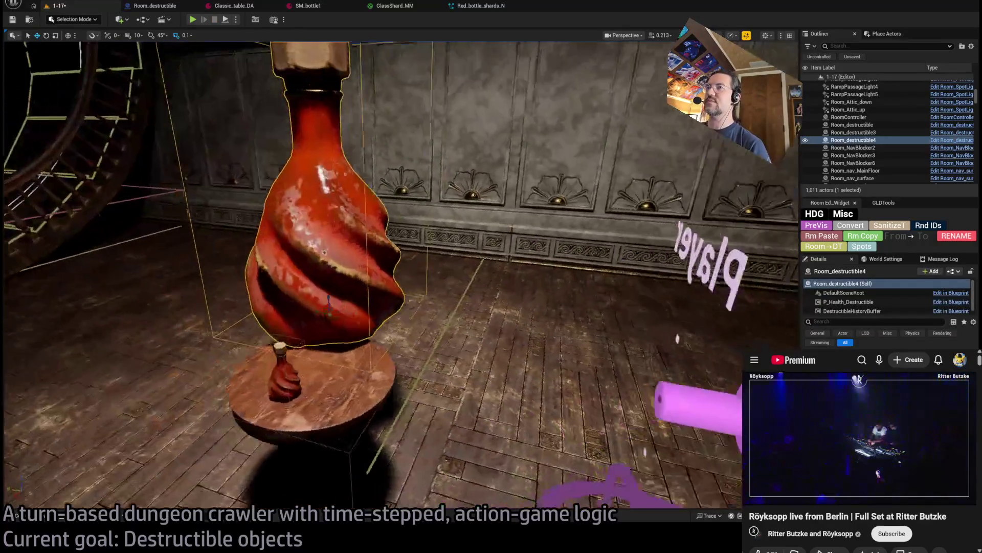
pyautogui.press('f')
pyautogui.press('e')
pyautogui.moveTo(415, 323)
pyautogui.mouseDown()
pyautogui.moveTo(467, 320)
pyautogui.moveTo(485, 307)
pyautogui.mouseUp()
# Step: Frame the tall pole, return to move mode, and start playing the level again
pyautogui.press('f')
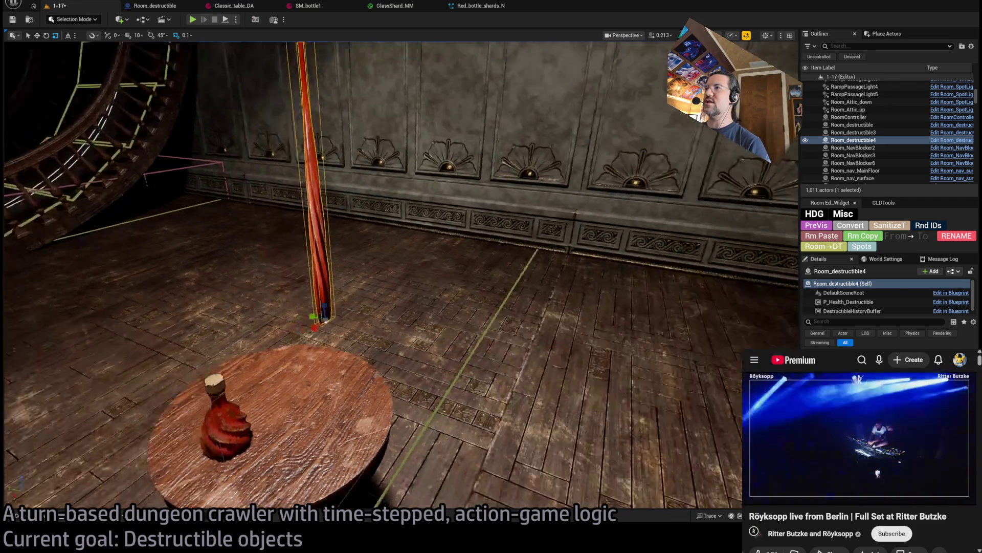
pyautogui.press('w')
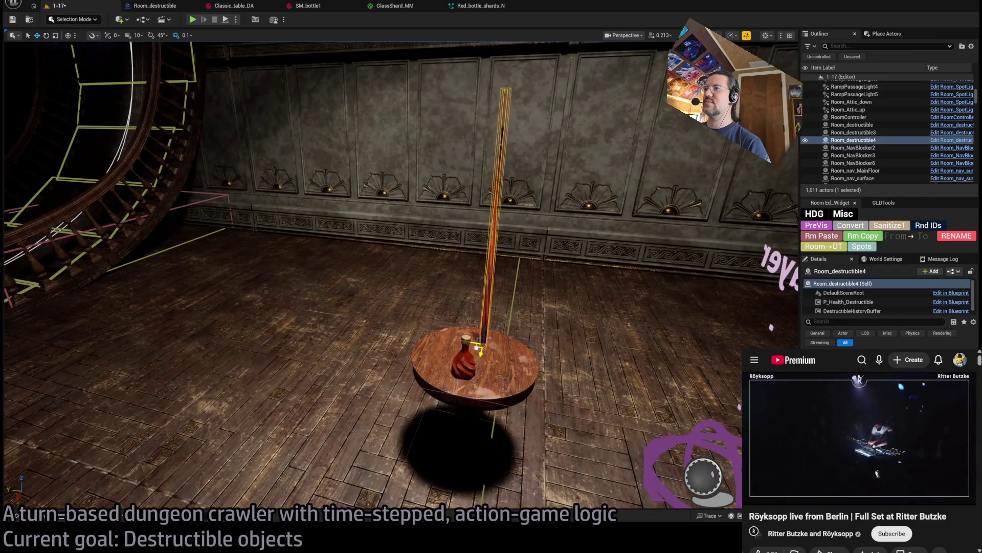
pyautogui.moveTo(472, 353); pyautogui.dragTo(481, 336)
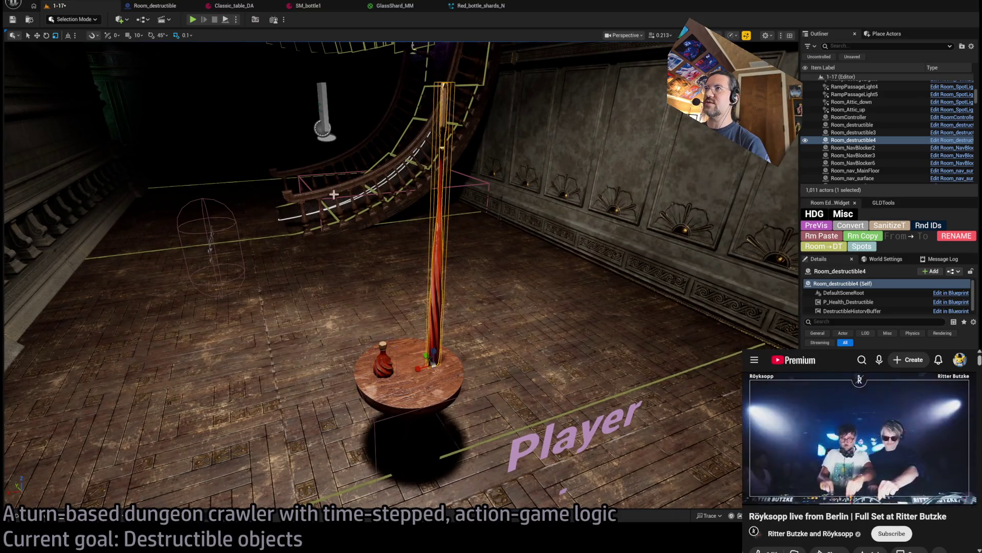
pyautogui.hotkey('alt', 'p')
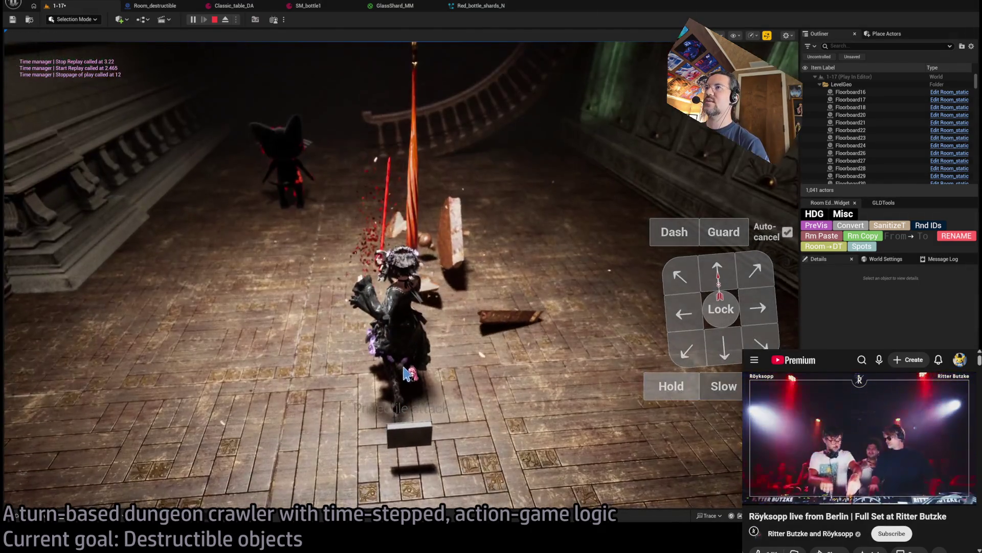
# Step: Stop play, select the small bottle and the tall pole, and start a new play test
pyautogui.press('Escape')
pyautogui.click(377, 247)
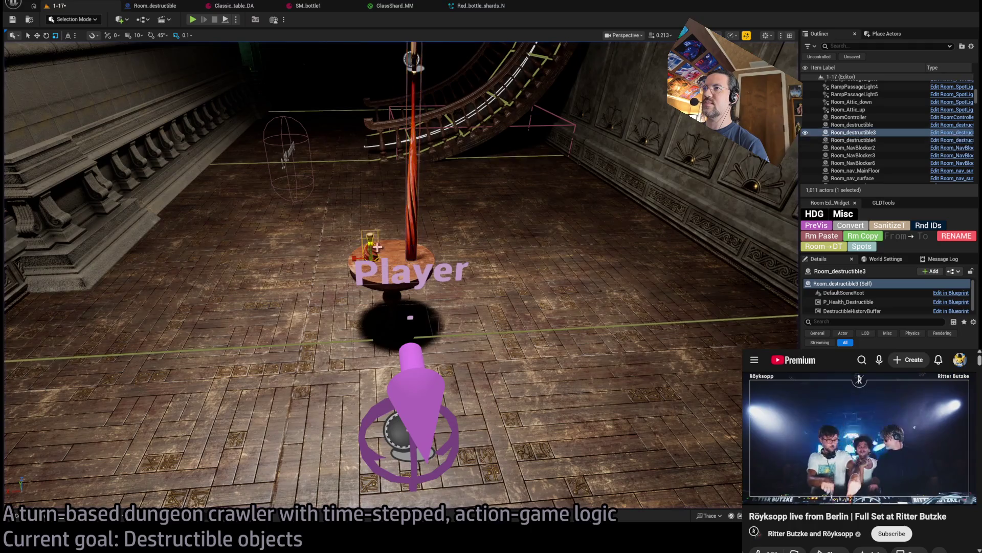
pyautogui.keyDown('ctrl'); pyautogui.click(409, 249); pyautogui.keyUp('ctrl')
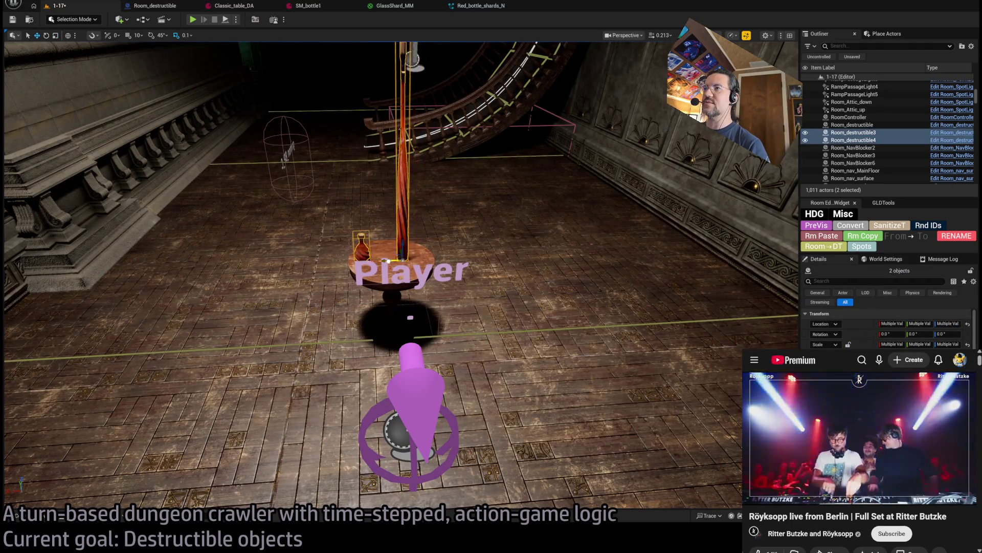
pyautogui.click(195, 20)
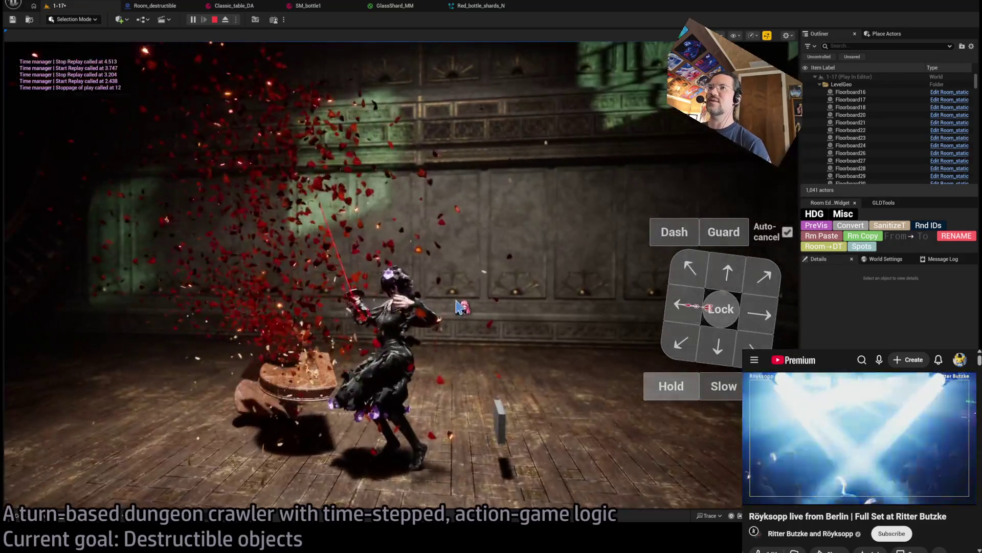
# Step: End the play test after the replay and return to the Red_bottle_shards_N particle system
pyautogui.press('Escape')
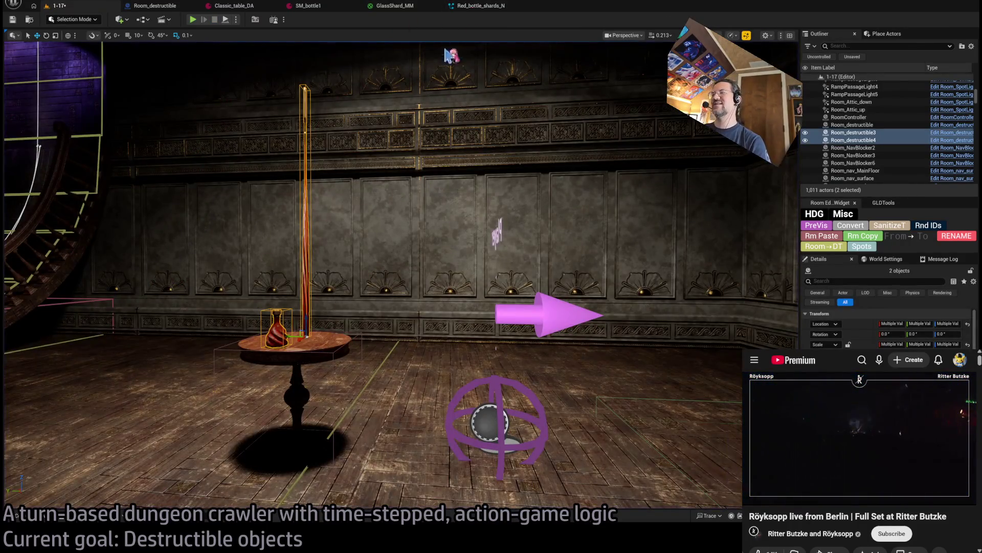
pyautogui.click(395, 6)
pyautogui.click(476, 7)
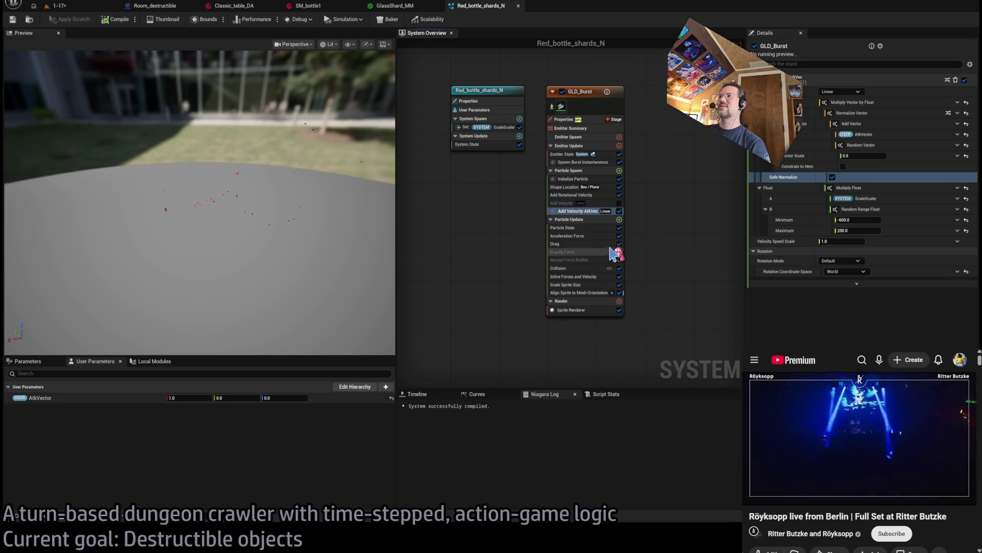
# Step: Enable Add Velocity (Linear) and toggle Add Velocity AtkVec off and back on while watching the preview
pyautogui.click(620, 204)
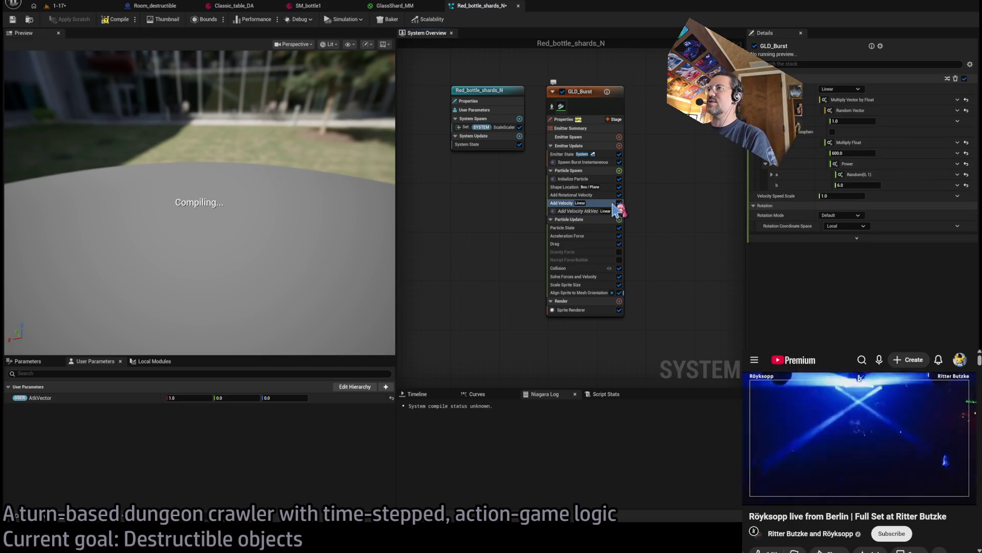
pyautogui.click(619, 211)
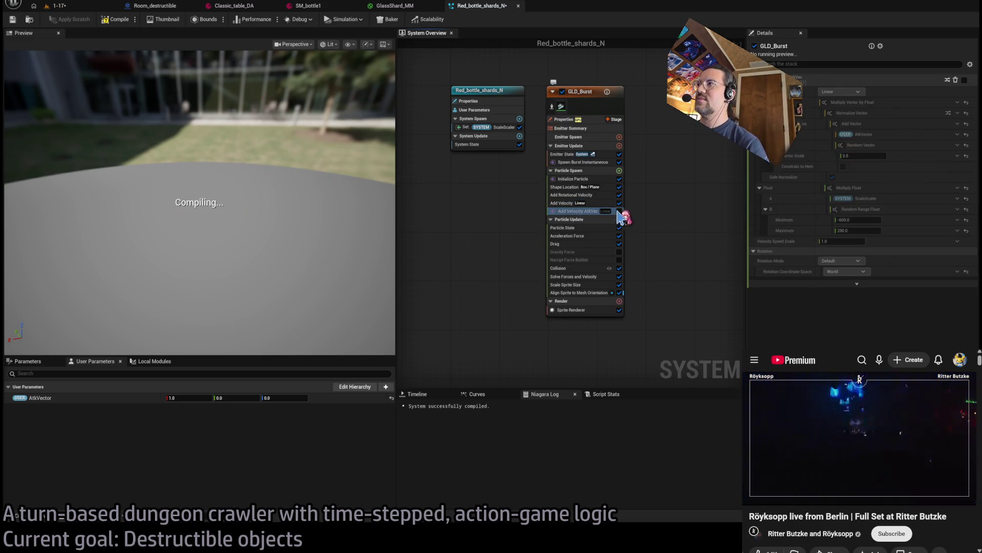
pyautogui.click(336, 266)
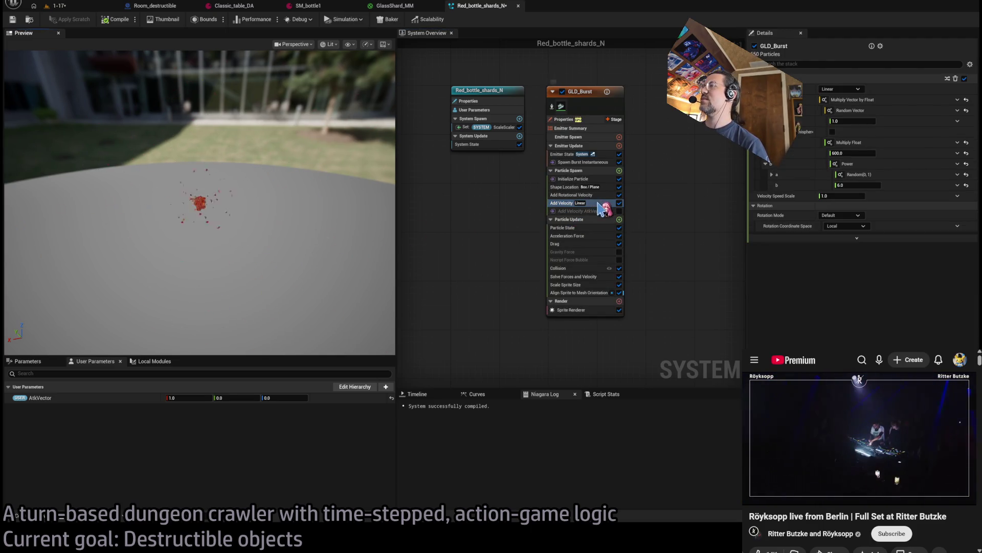
pyautogui.moveTo(295, 234); pyautogui.dragTo(294, 234)
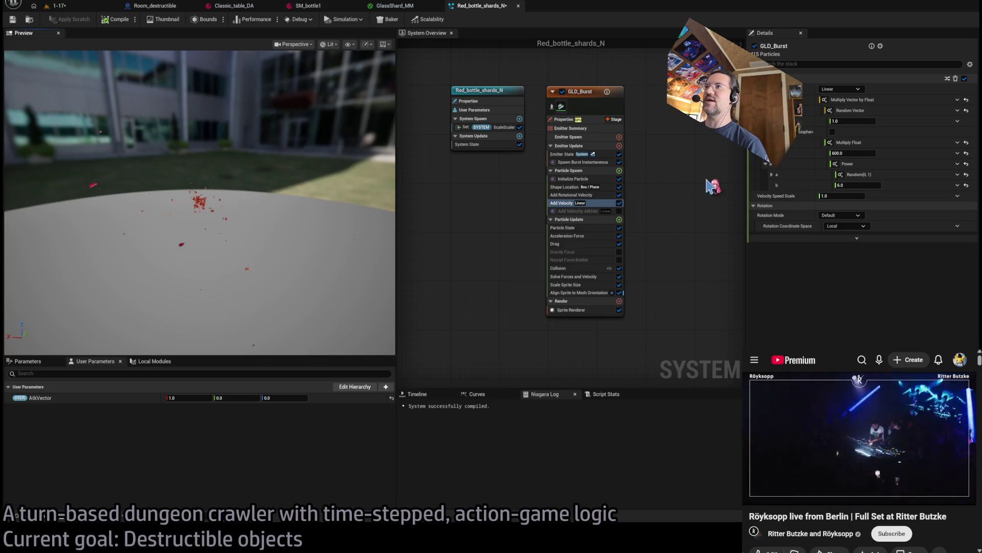
pyautogui.click(619, 211)
pyautogui.moveTo(276, 232); pyautogui.dragTo(277, 230)
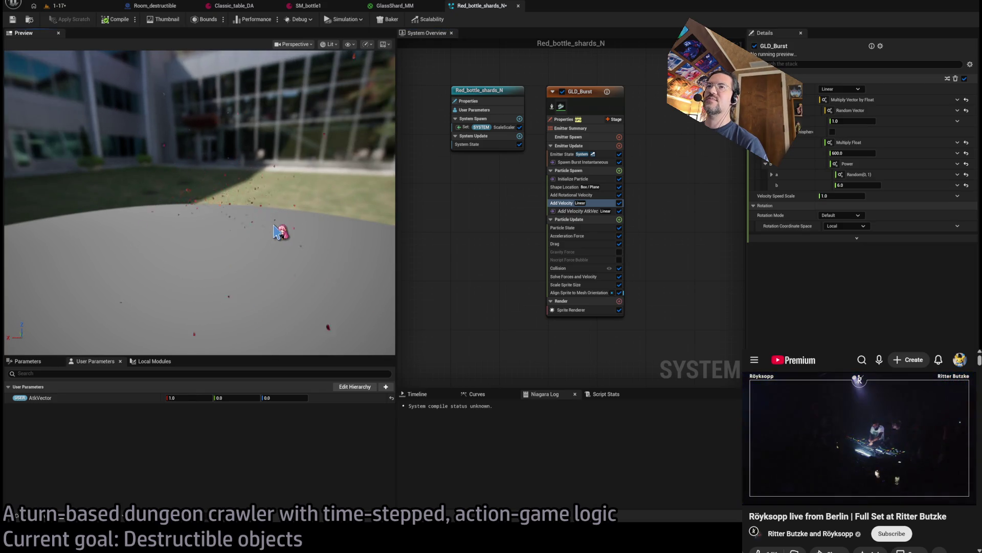
pyautogui.moveTo(276, 231); pyautogui.dragTo(276, 231)
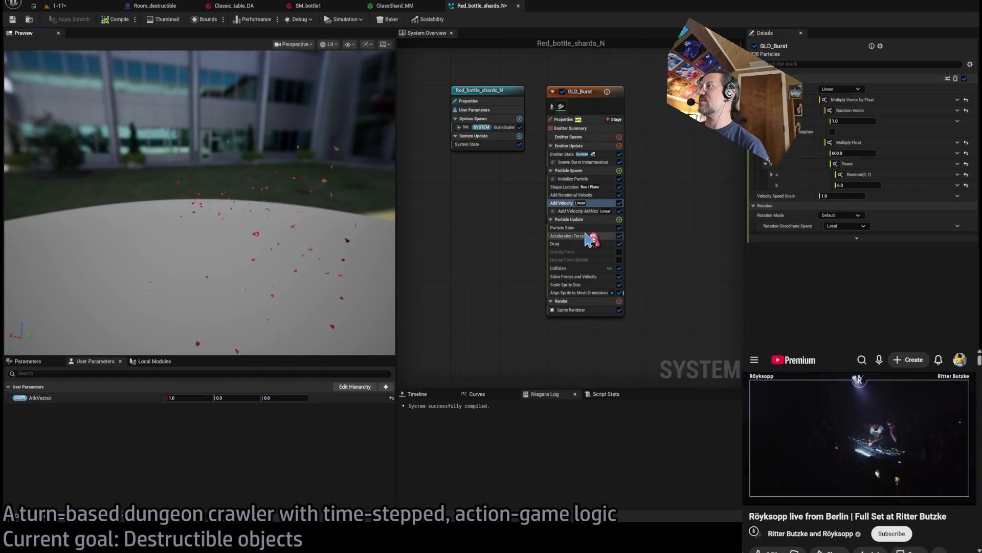
# Step: Enable the Nscript Force Bubble module and play-test level 1-17
pyautogui.click(619, 260)
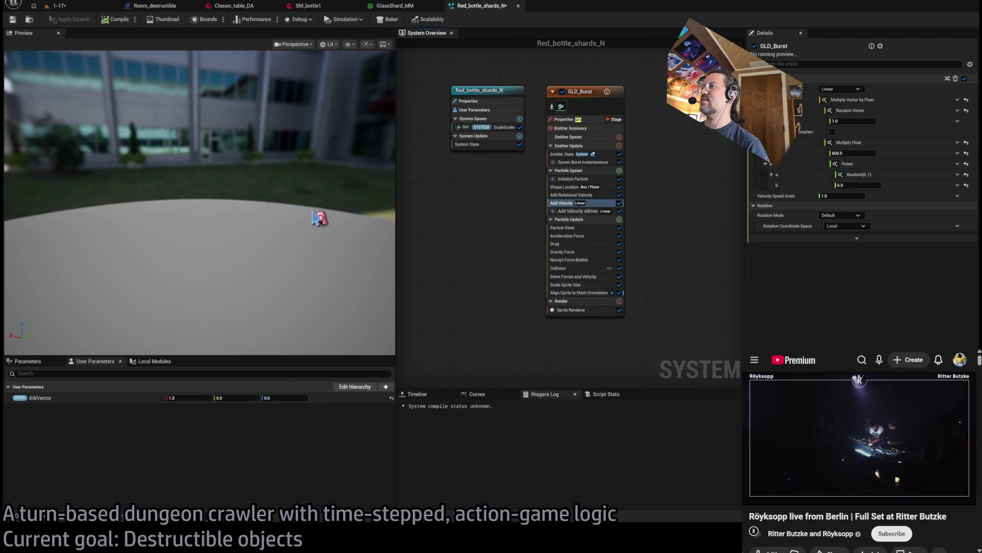
pyautogui.click(77, 10)
pyautogui.click(193, 19)
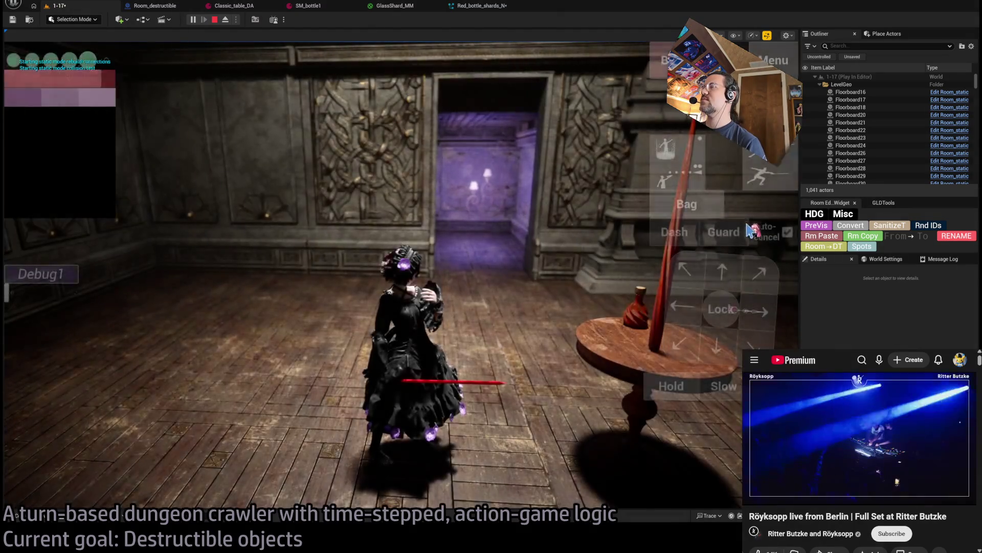
# Step: Run the attack turn on the bottle, then stop play and select the bottle on the table
pyautogui.click(415, 349)
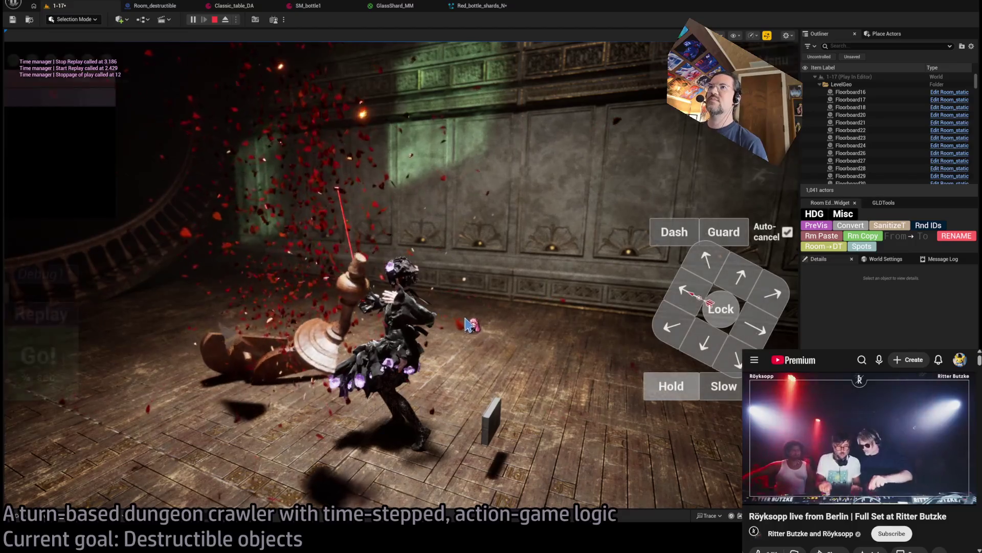
pyautogui.press('Escape')
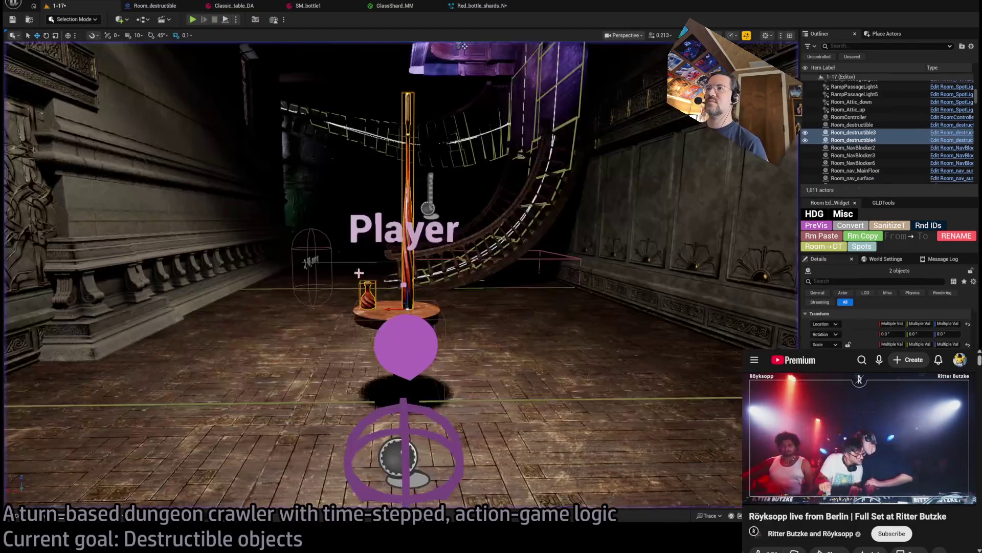
pyautogui.click(366, 306)
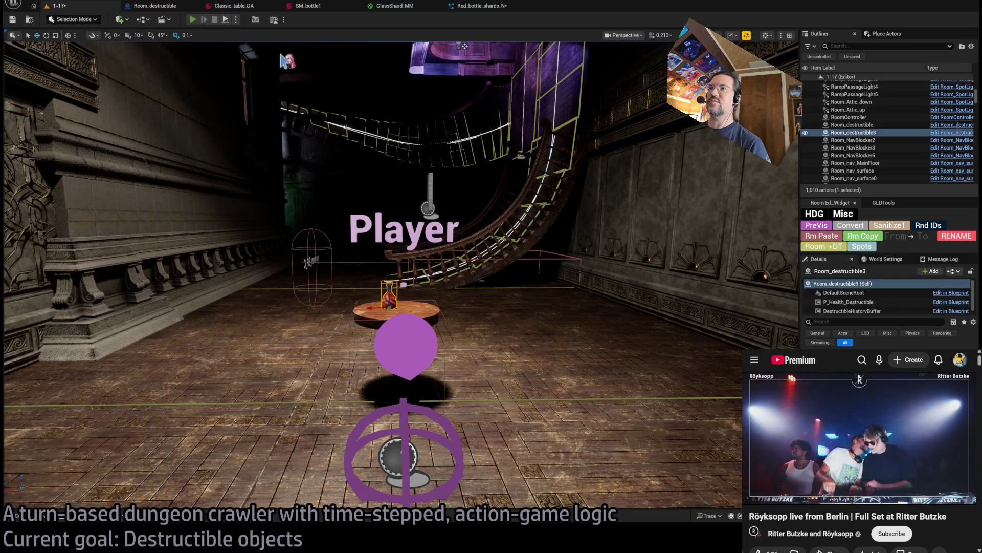
# Step: Restart the playtest, lengthen the final hold to 1 second, and run the attack on the table
pyautogui.hotkey('alt', 'p')
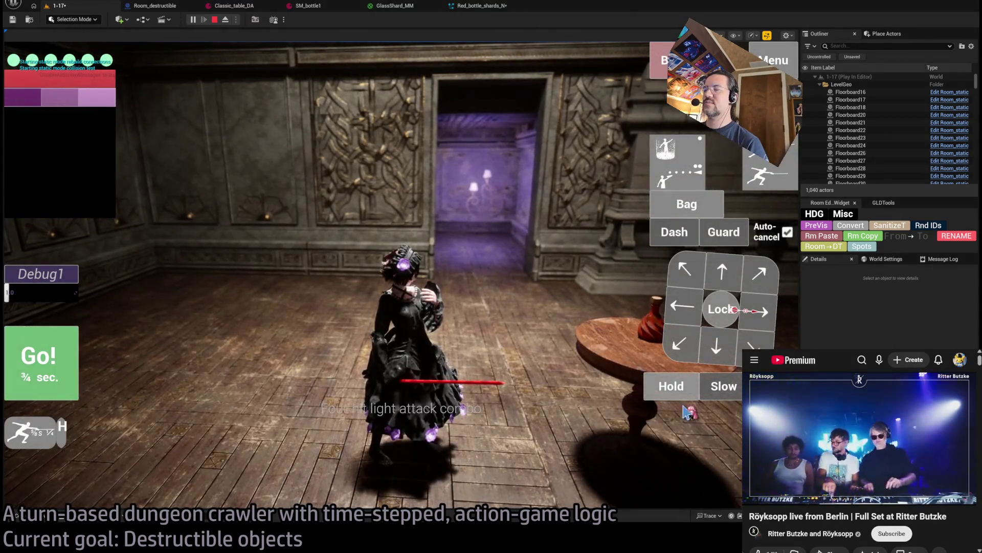
pyautogui.click(680, 395)
pyautogui.click(41, 363)
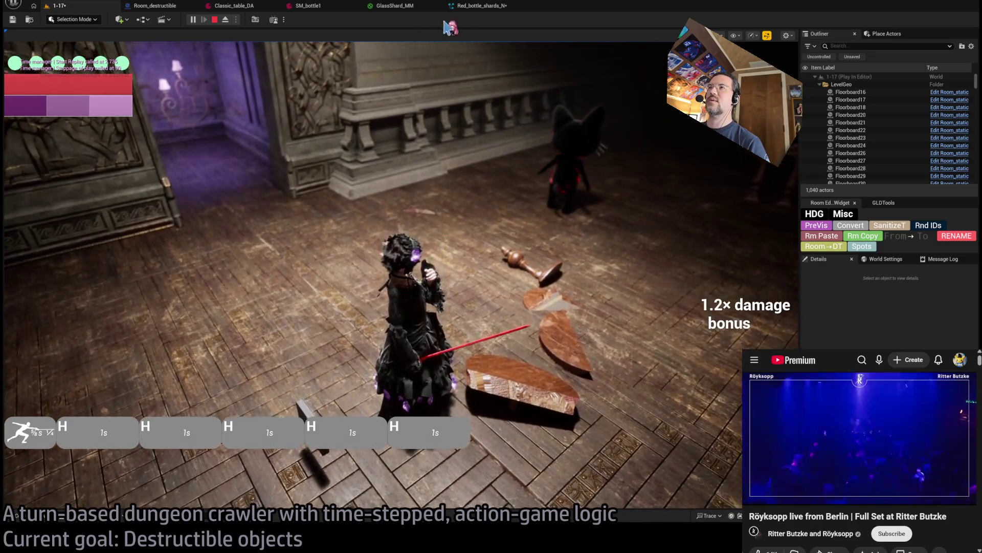
# Step: Set the GLD_Burst Drag module to 0.3 in Red_bottle_shards_N, then go back to the 1-17 level
pyautogui.click(484, 7)
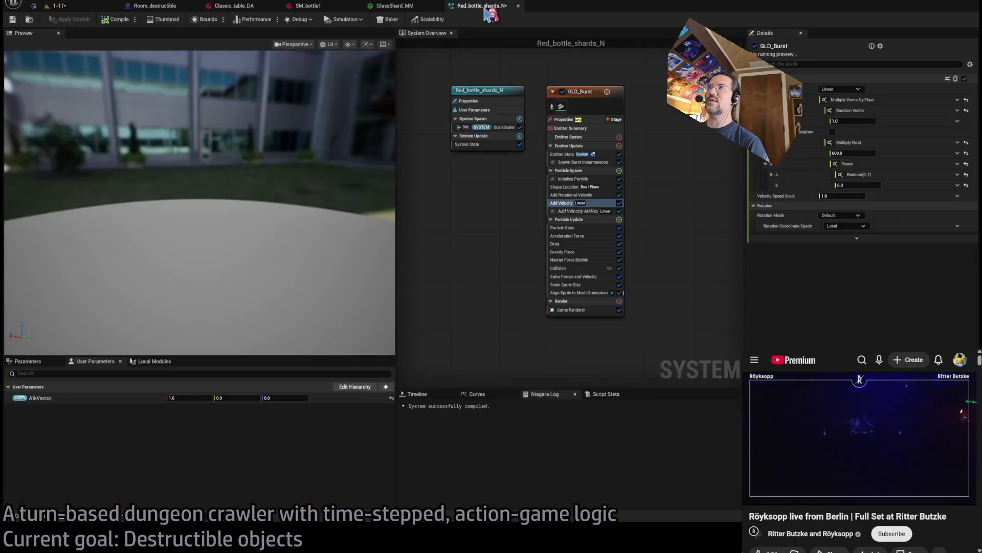
pyautogui.click(592, 244)
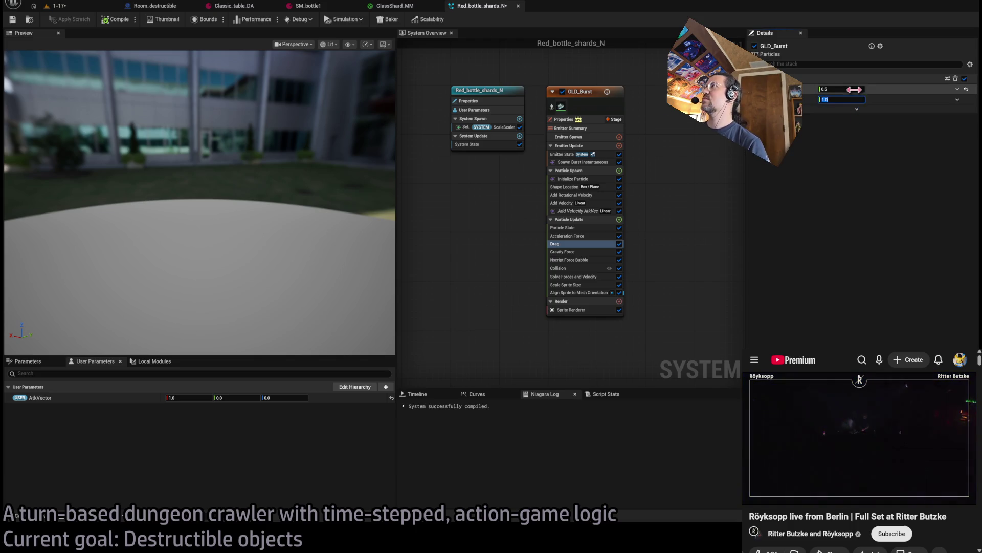
pyautogui.press('Return')
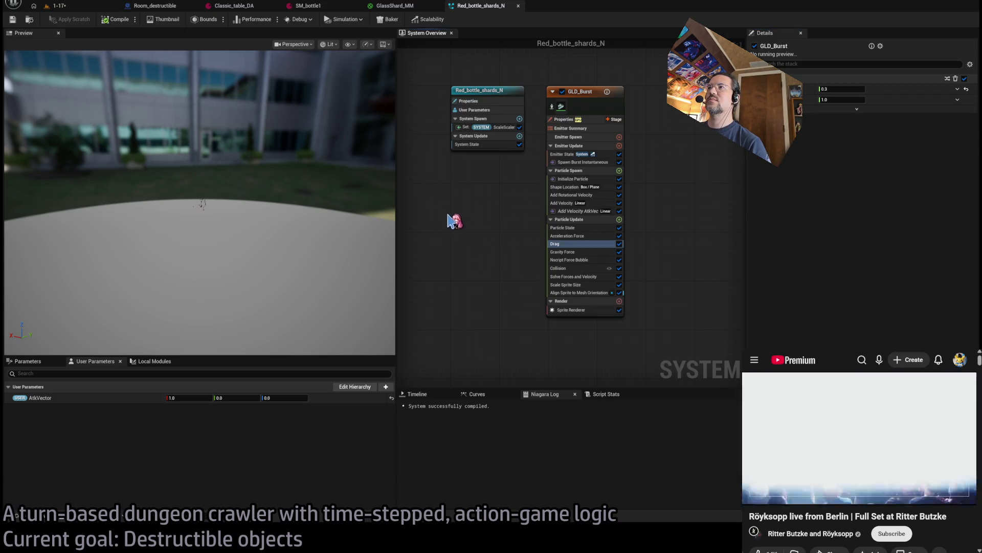
pyautogui.click(58, 6)
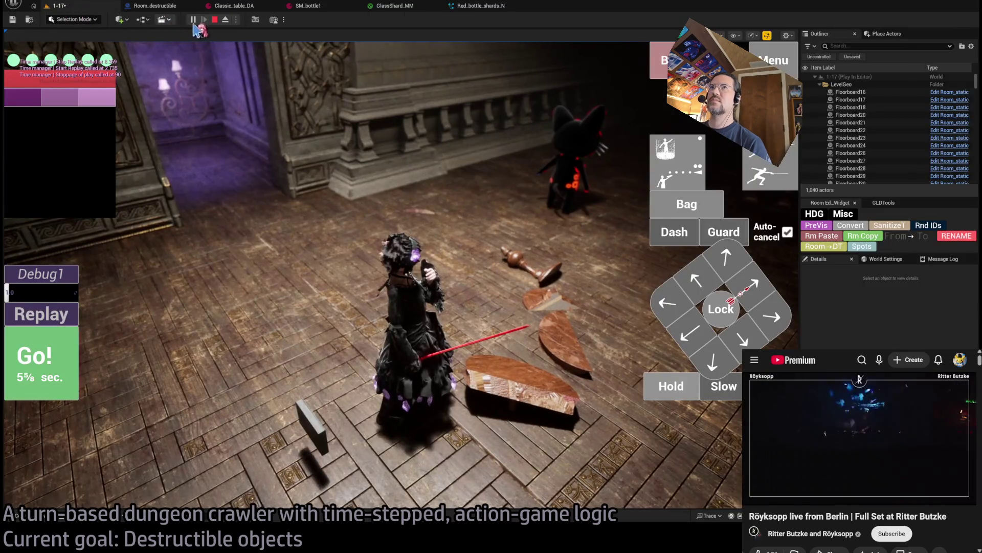
# Step: Replay the destructible scene, then stop and restart the playtest with the bottle framed
pyautogui.click(61, 314)
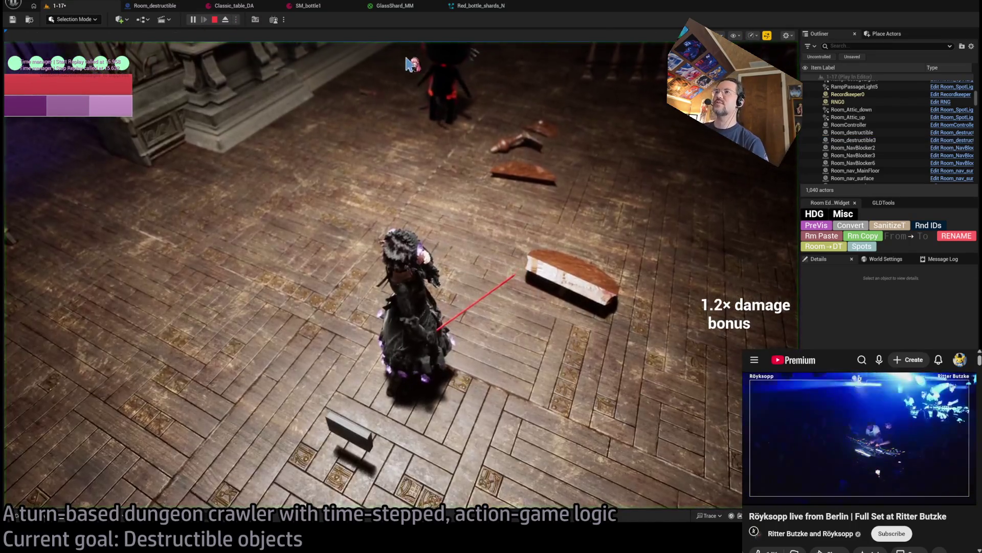
pyautogui.click(485, 8)
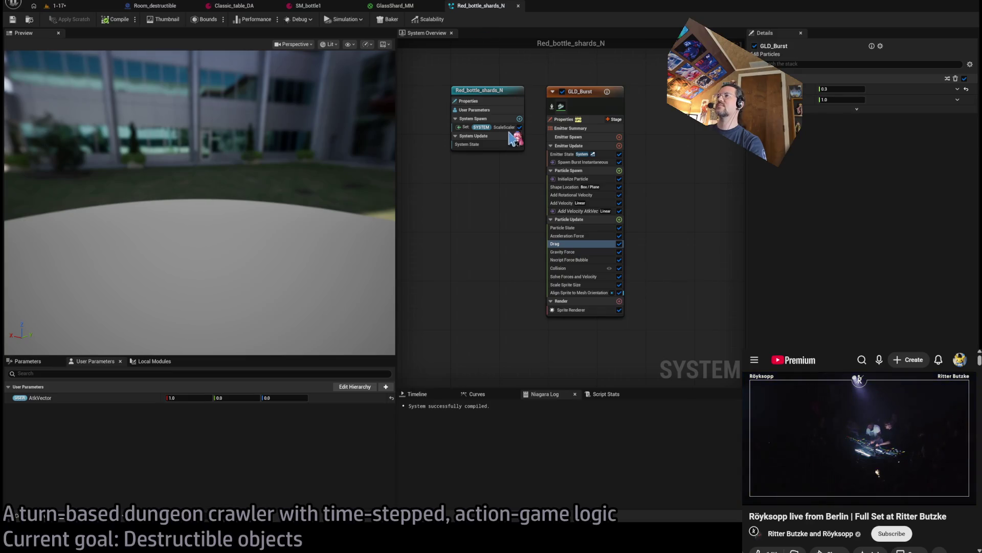
pyautogui.click(66, 7)
pyautogui.click(215, 20)
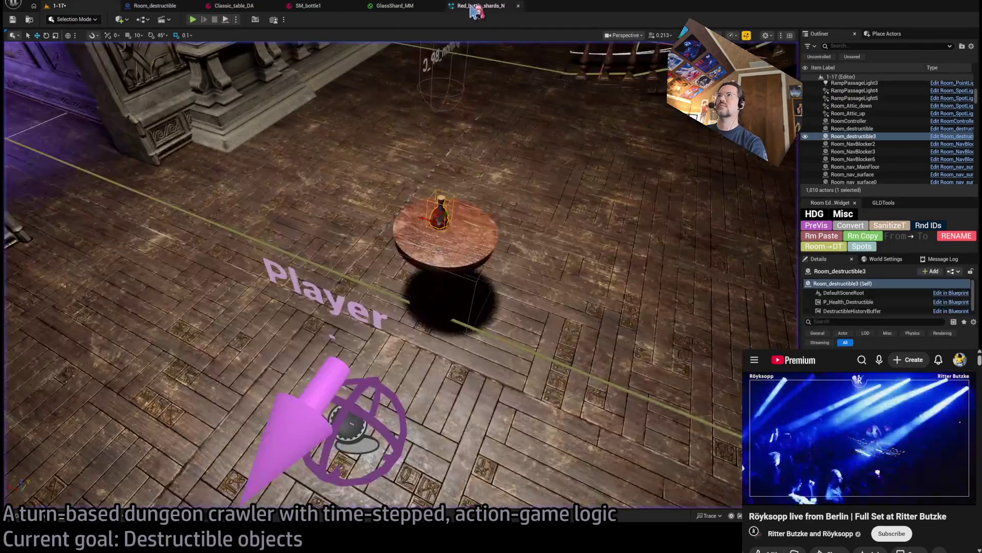
pyautogui.press('f')
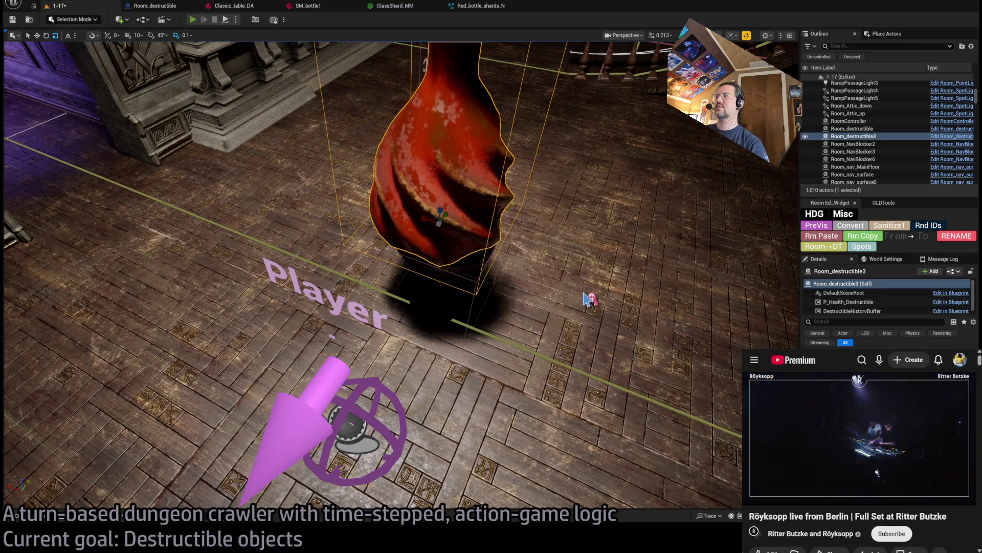
pyautogui.hotkey('alt', 'p')
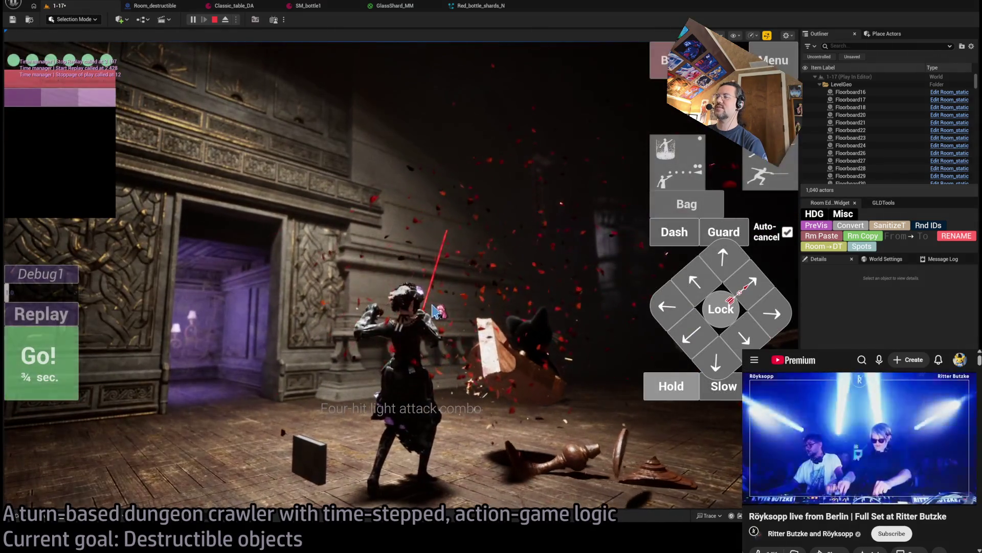
pyautogui.click(215, 19)
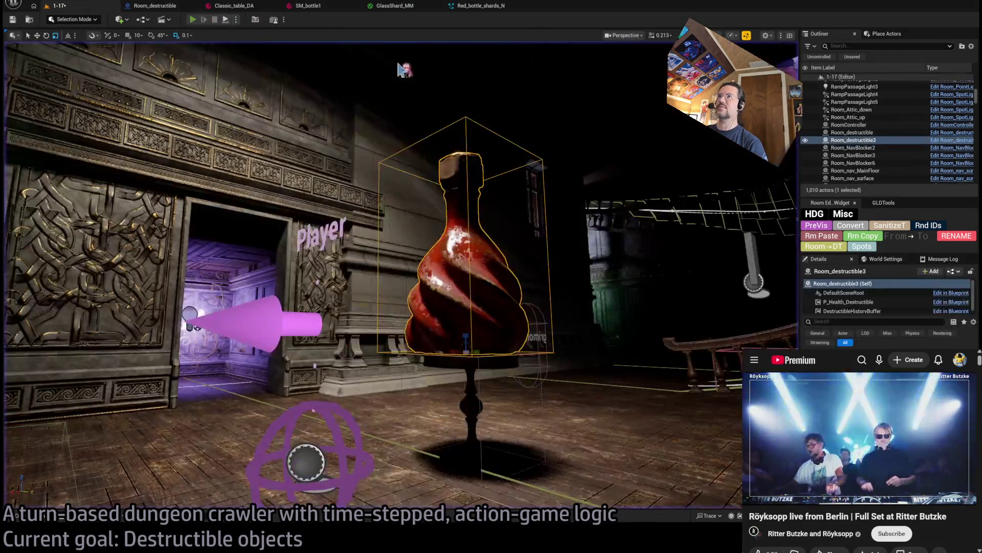
pyautogui.hotkey('alt', 'p')
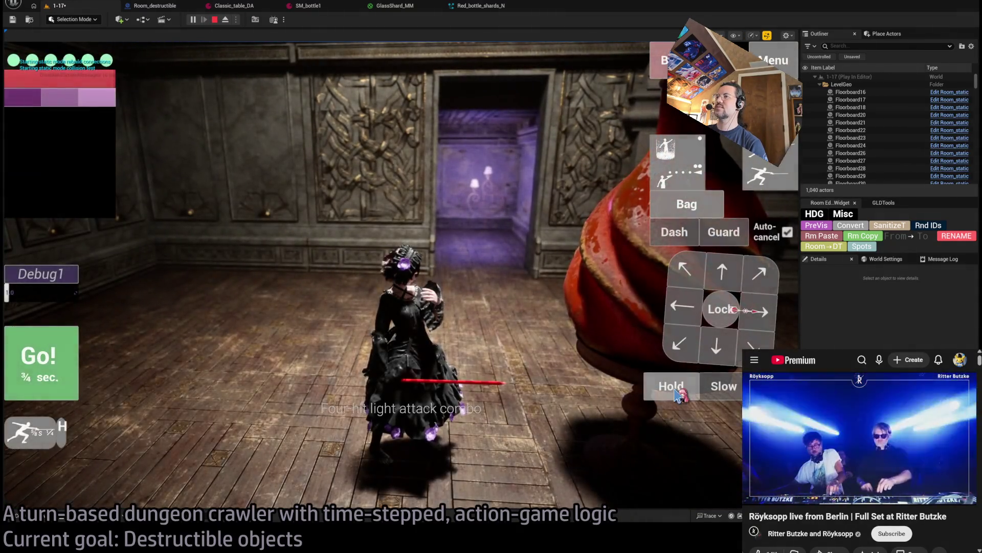
# Step: Queue an extra half-second hold, smash the bottle, replay it twice, and stop the playtest
pyautogui.click(679, 394)
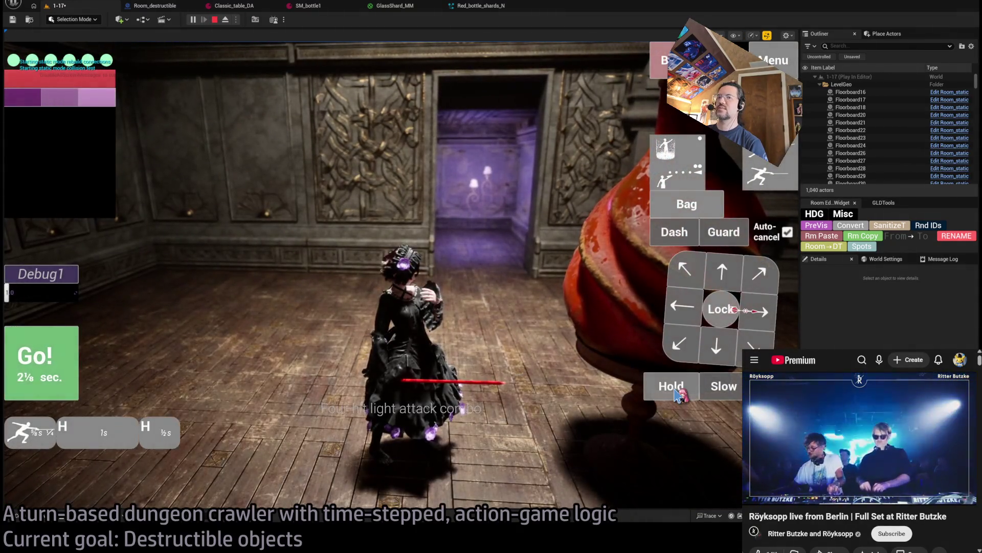
pyautogui.click(41, 367)
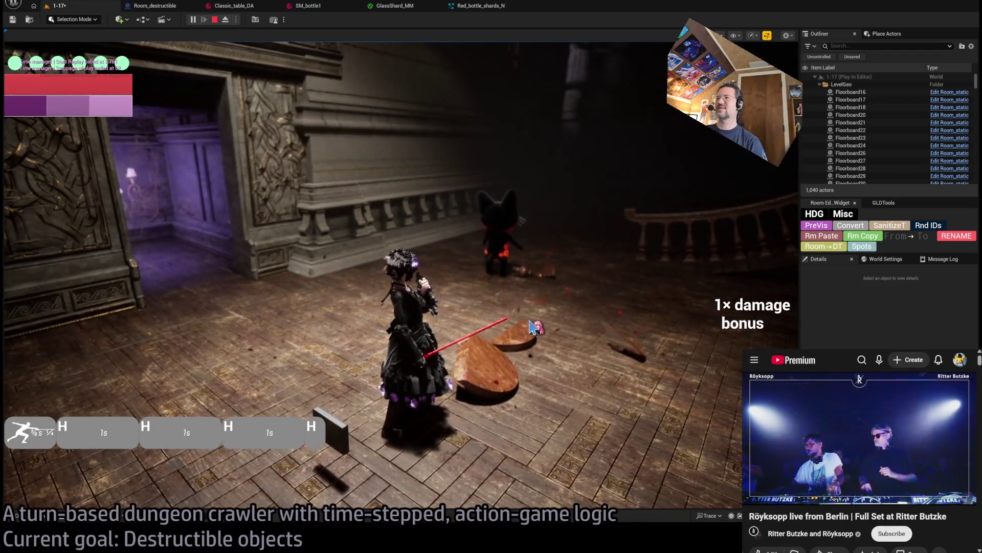
pyautogui.click(146, 313)
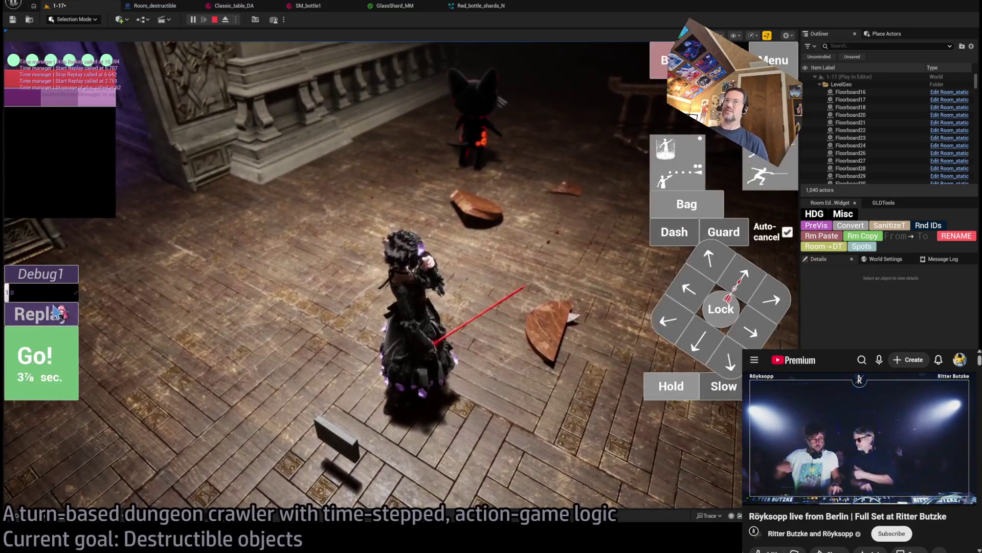
pyautogui.click(57, 315)
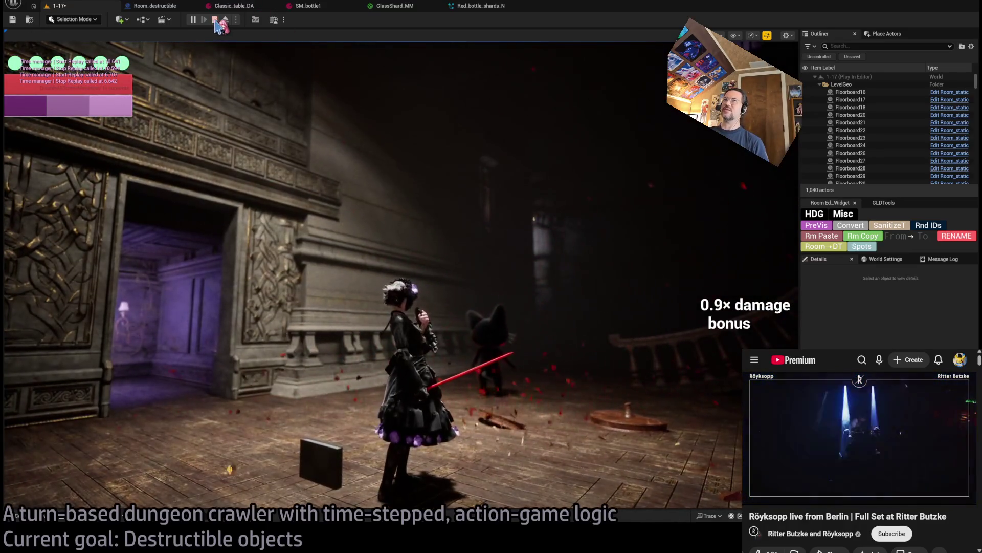
pyautogui.click(215, 20)
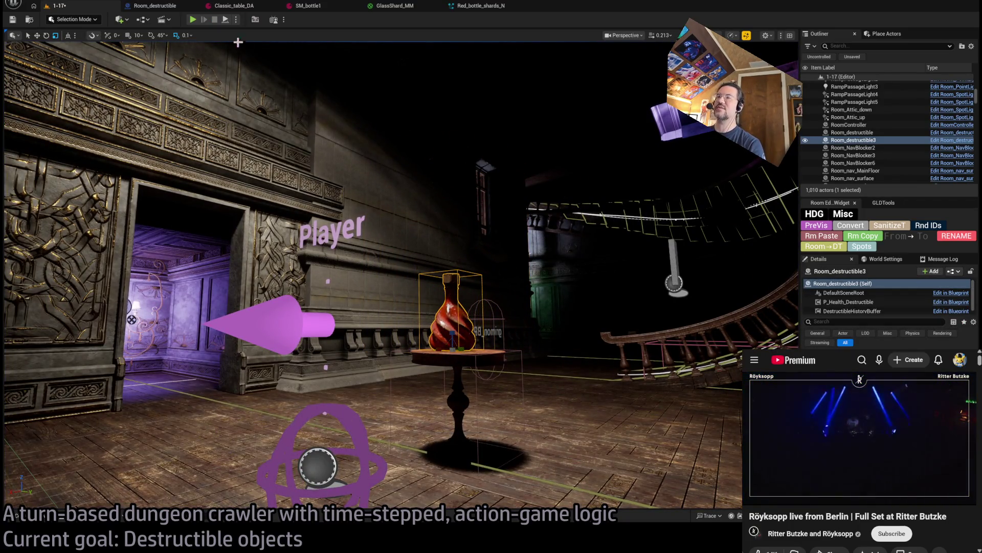
# Step: Start a new playtest, replay the shattering twice, and return to the Red_bottle_shards_N editor
pyautogui.hotkey('alt', 'p')
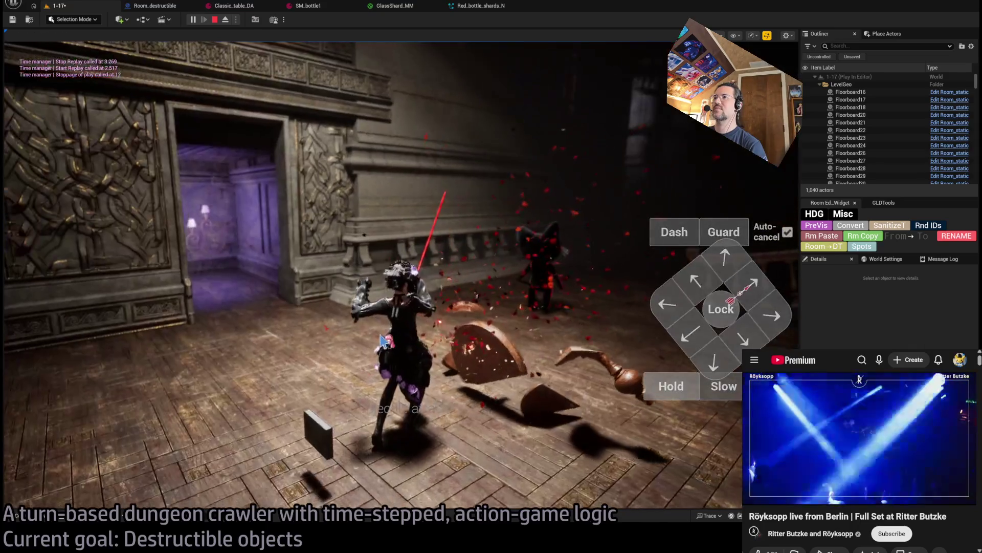
pyautogui.click(56, 318)
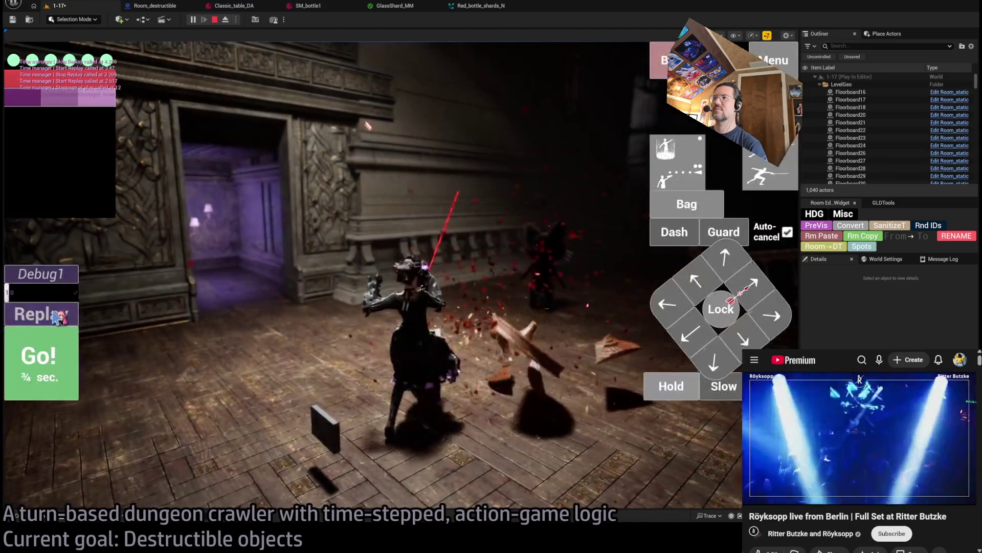
pyautogui.click(56, 317)
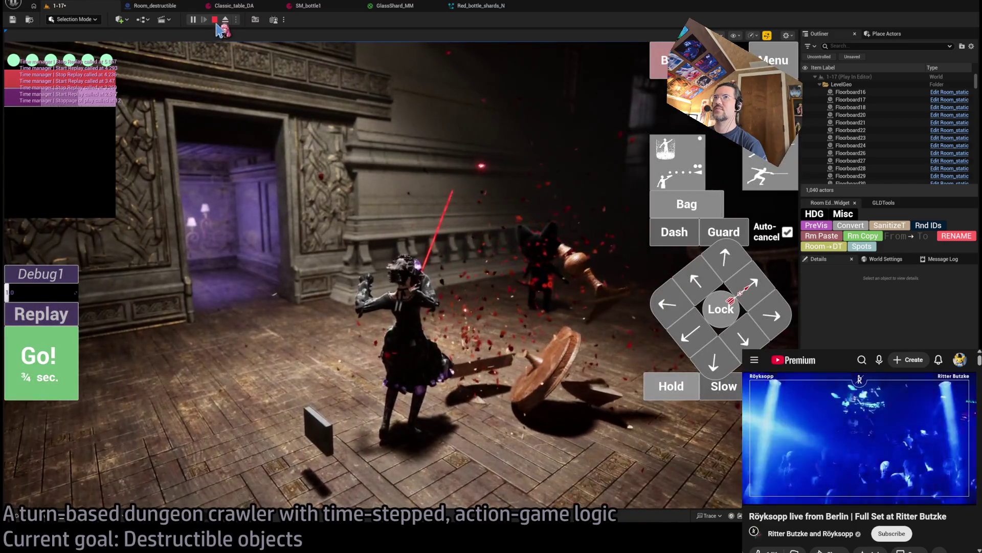
pyautogui.click(472, 6)
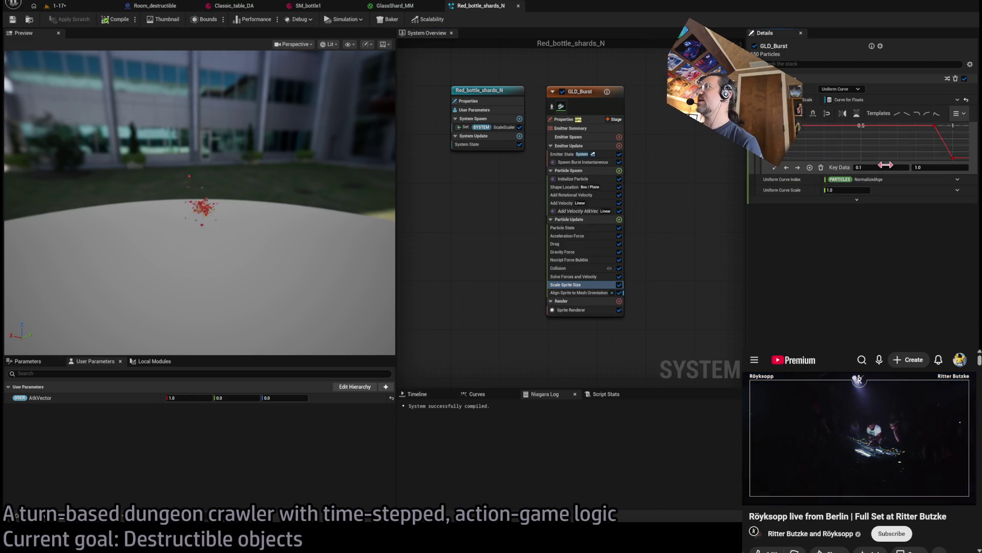
# Step: Move the Scale Sprite Size curve key to time 0.1 with value 3.0 and recompile the system
pyautogui.click(807, 127)
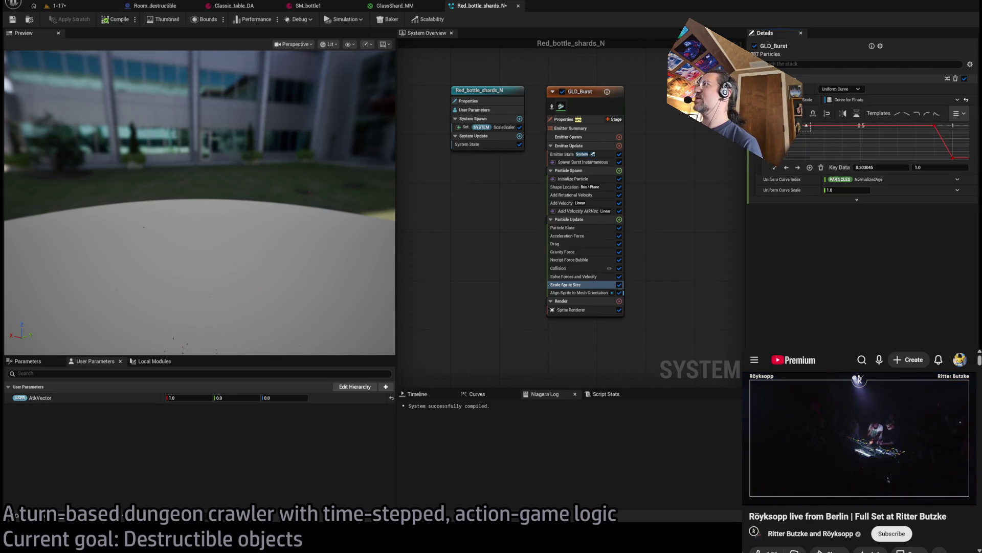
pyautogui.click(895, 167)
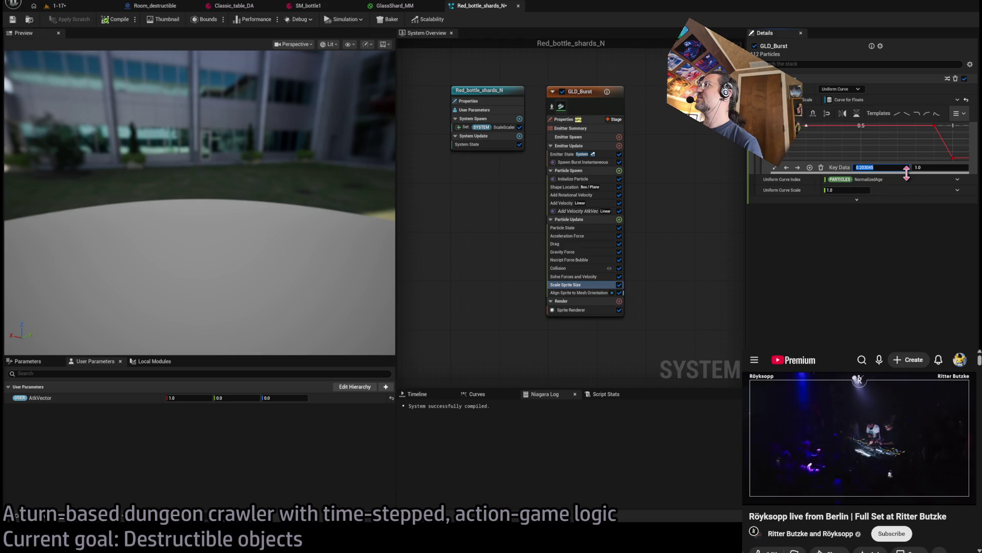
pyautogui.write('0.80.1')
pyautogui.press('Return')
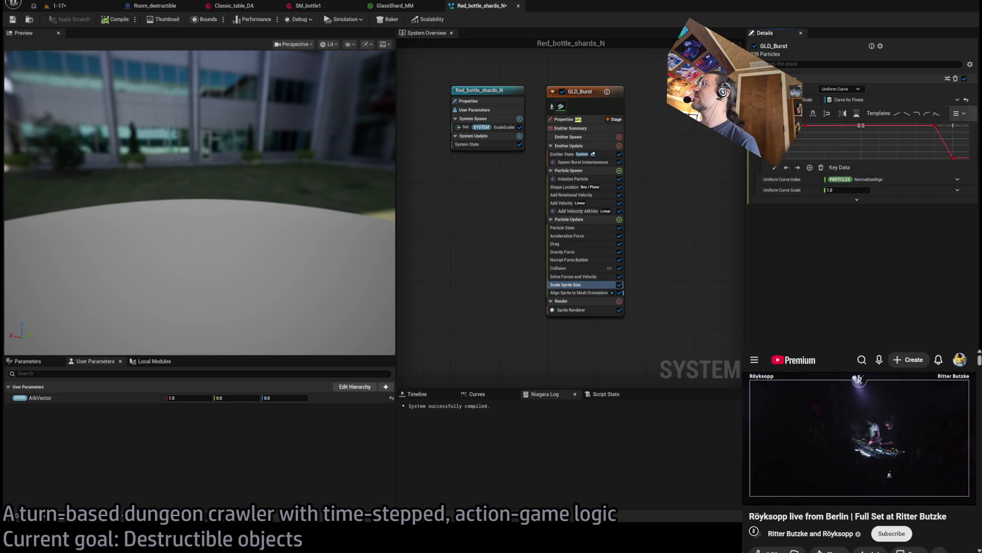
pyautogui.press('Tab')
pyautogui.write('2')
pyautogui.press('Return')
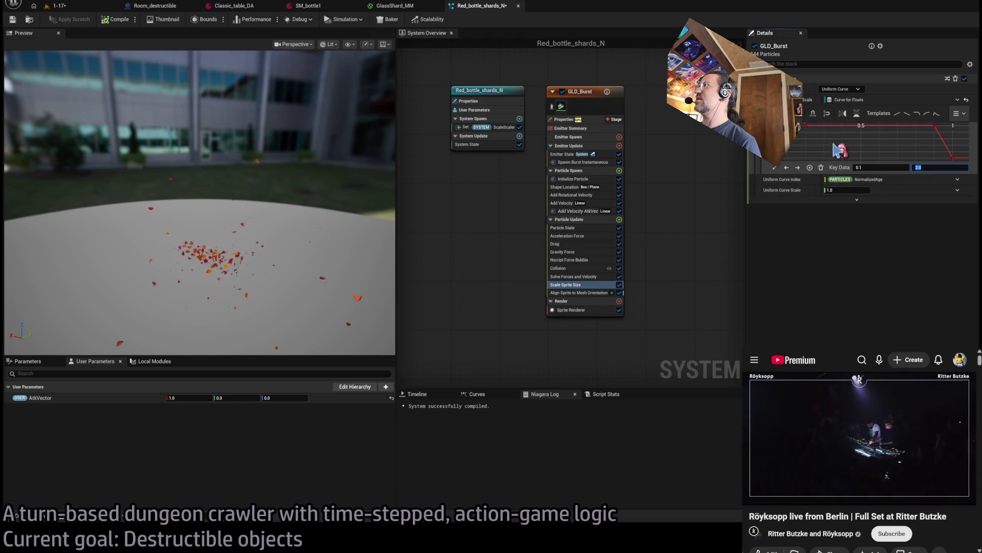
pyautogui.write('3')
pyautogui.press('Return')
pyautogui.click(111, 22)
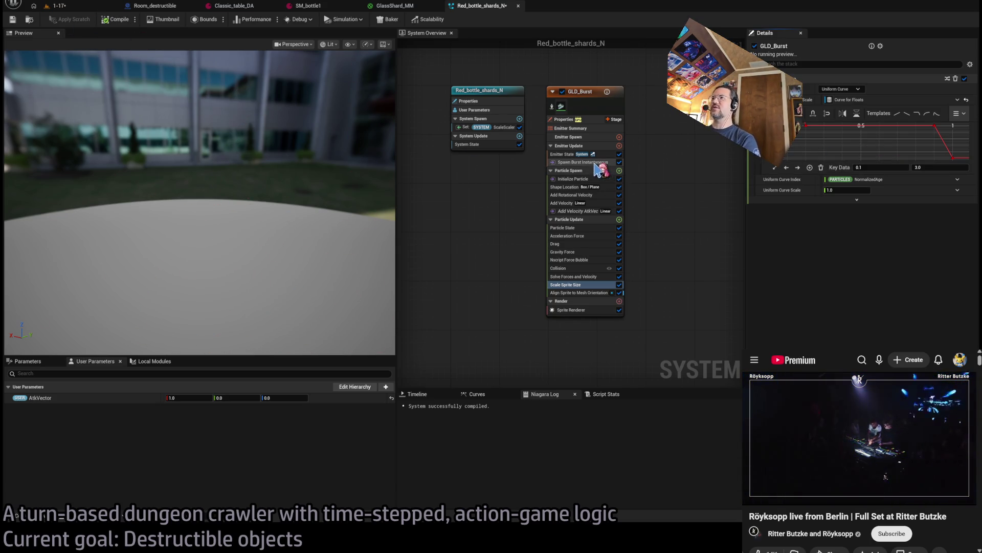
pyautogui.click(481, 127)
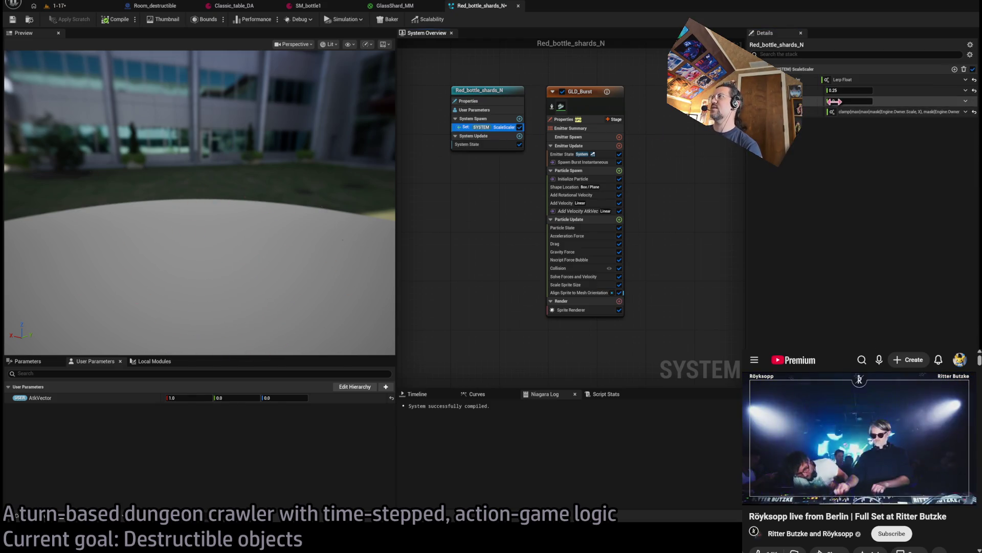
# Step: Change the ScaleScaler Divide Float B divisor from 10.0 to 5.0 and play-test level 1-17
pyautogui.click(757, 112)
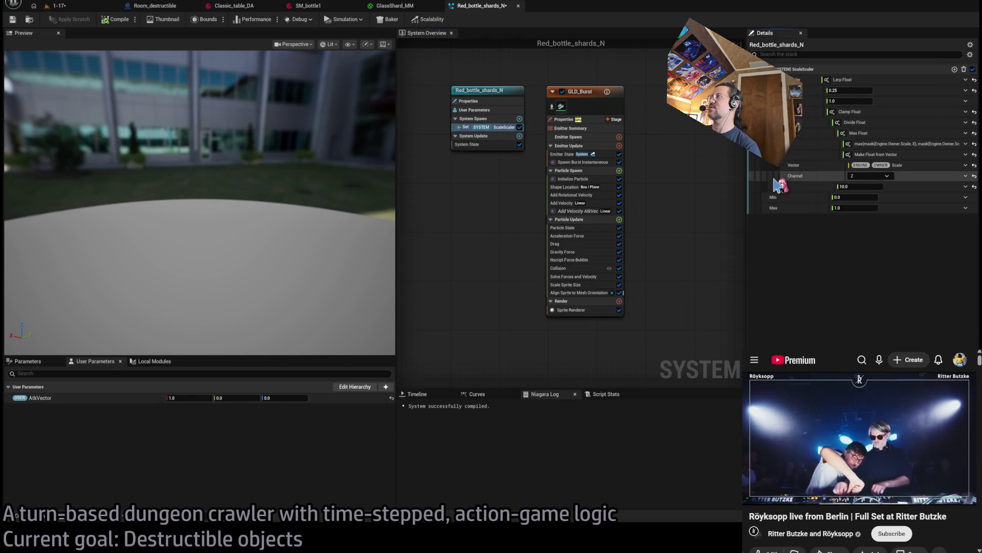
pyautogui.click(859, 187)
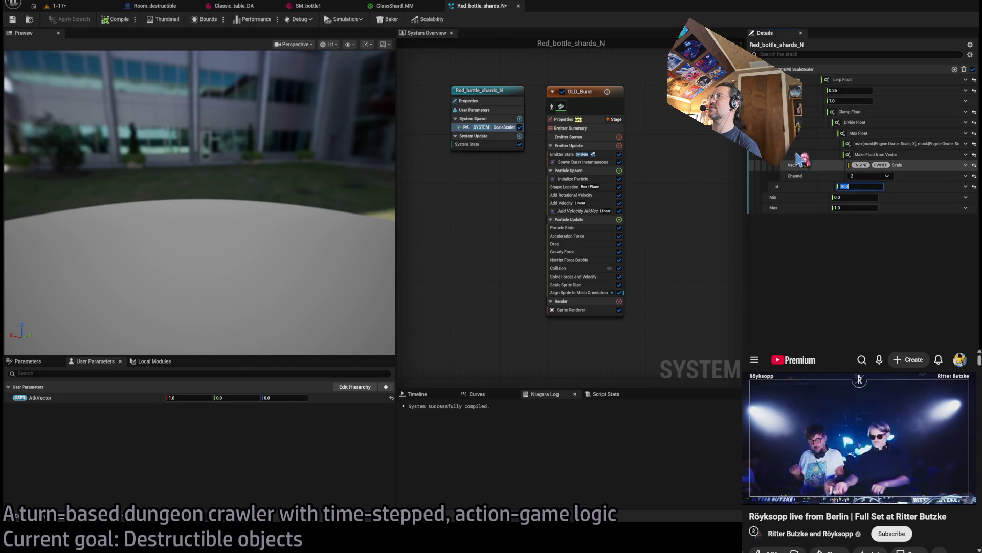
pyautogui.press('Return')
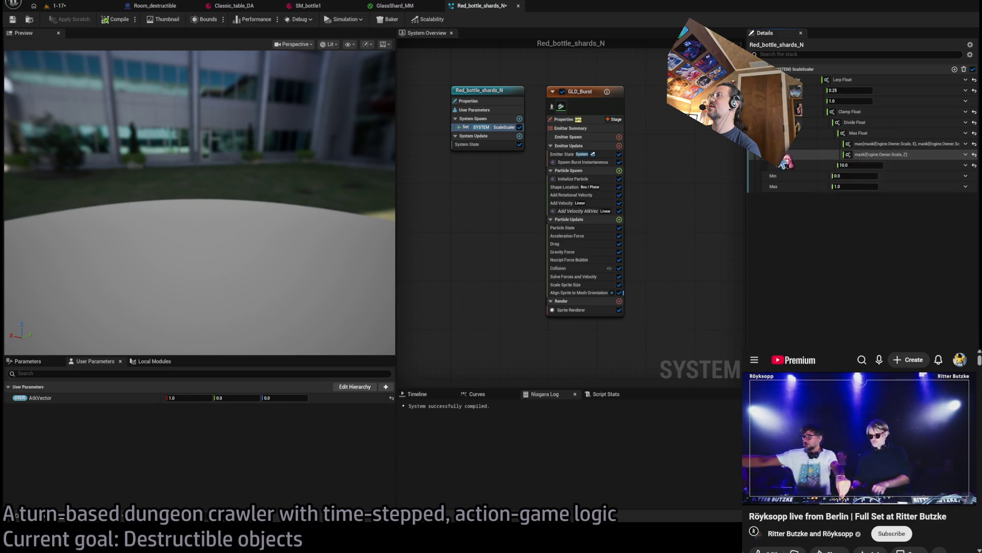
pyautogui.click(860, 164)
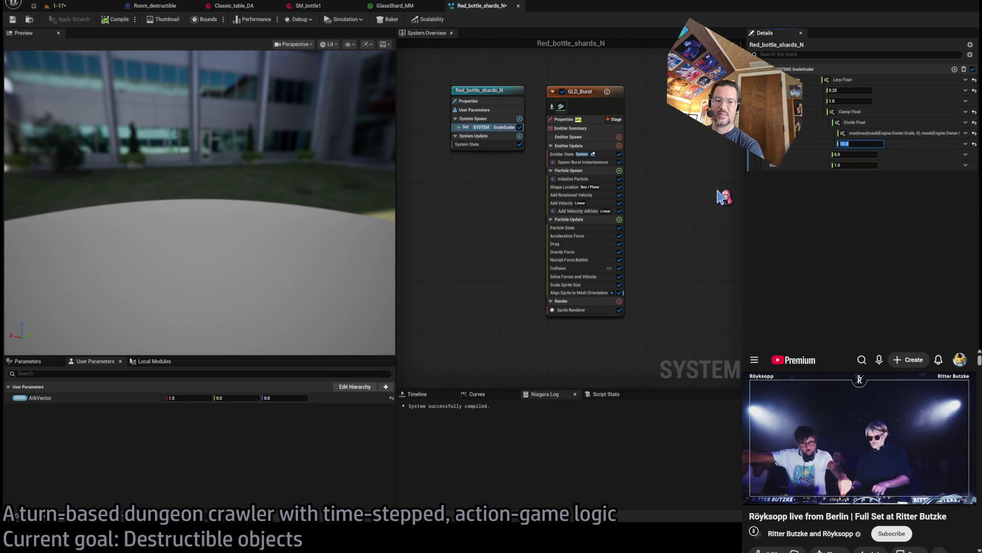
pyautogui.write('5.0')
pyautogui.press('Return')
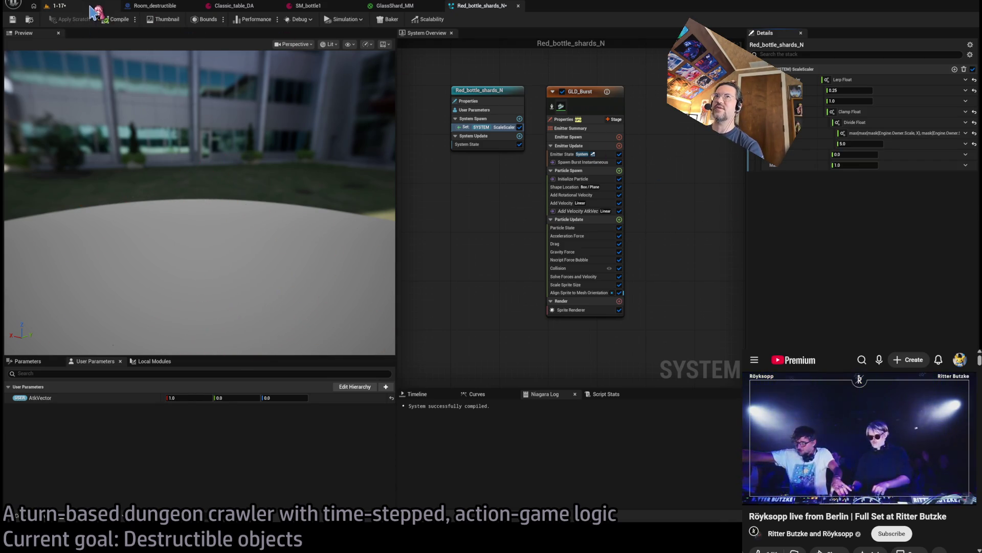
pyautogui.click(91, 7)
pyautogui.hotkey('alt', 'p')
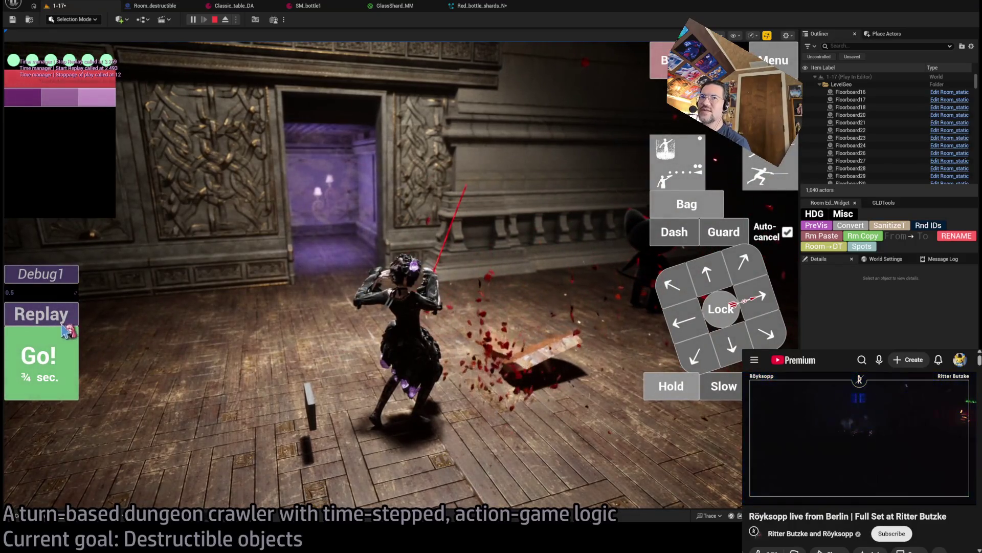
# Step: Replay the turn to watch the red shard burst, then return to Red_bottle_shards_N
pyautogui.click(64, 317)
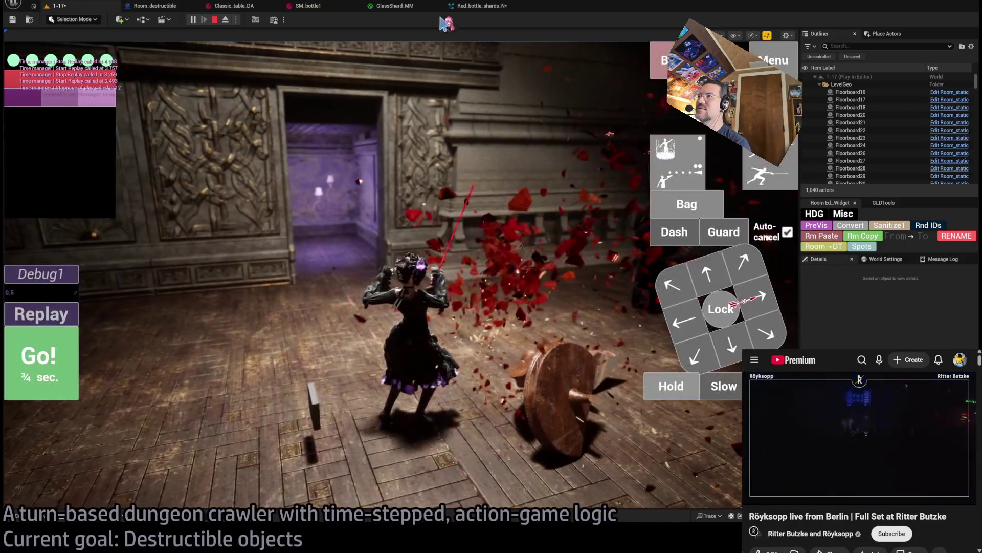
pyautogui.click(478, 7)
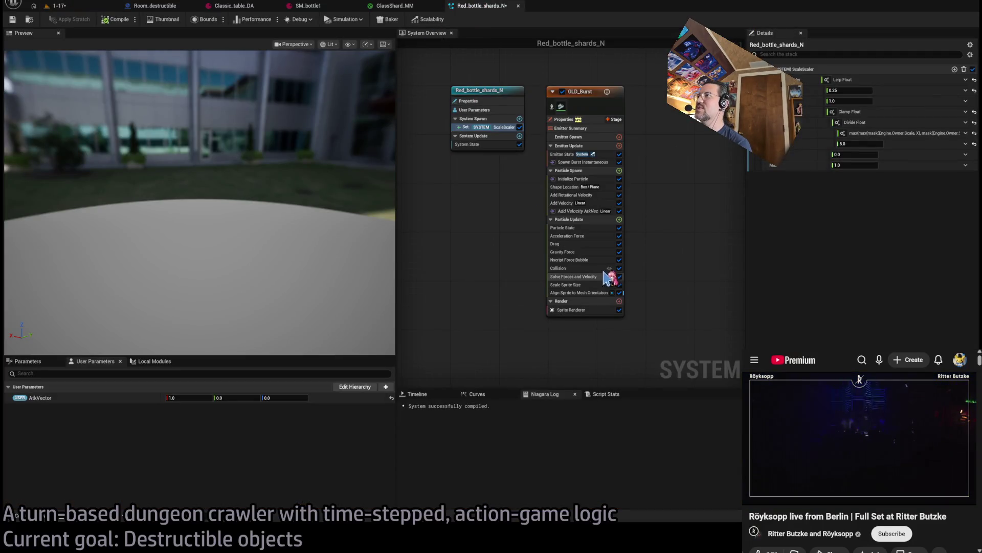
# Step: Set the early Scale Sprite Size curve key time to 0.05 in Key Data
pyautogui.click(568, 285)
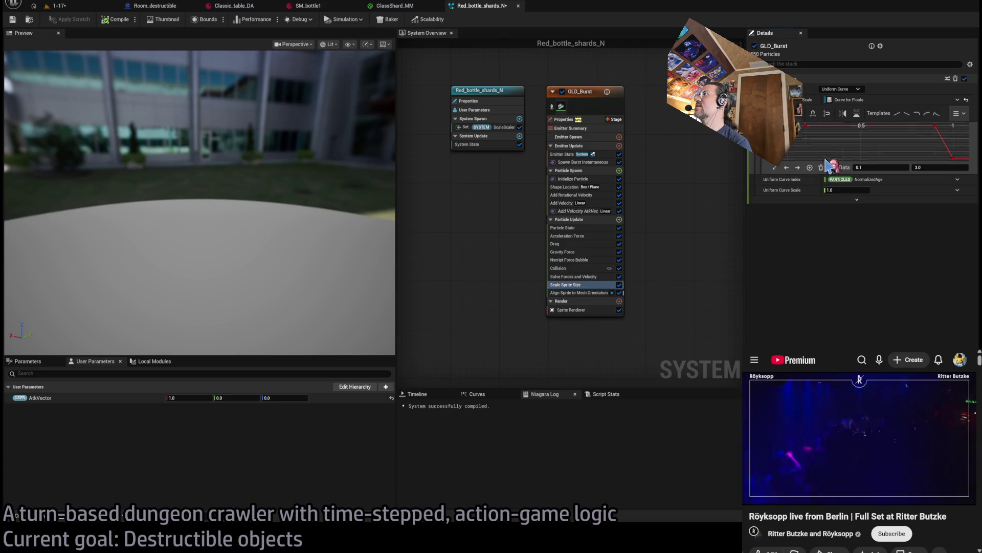
pyautogui.click(889, 168)
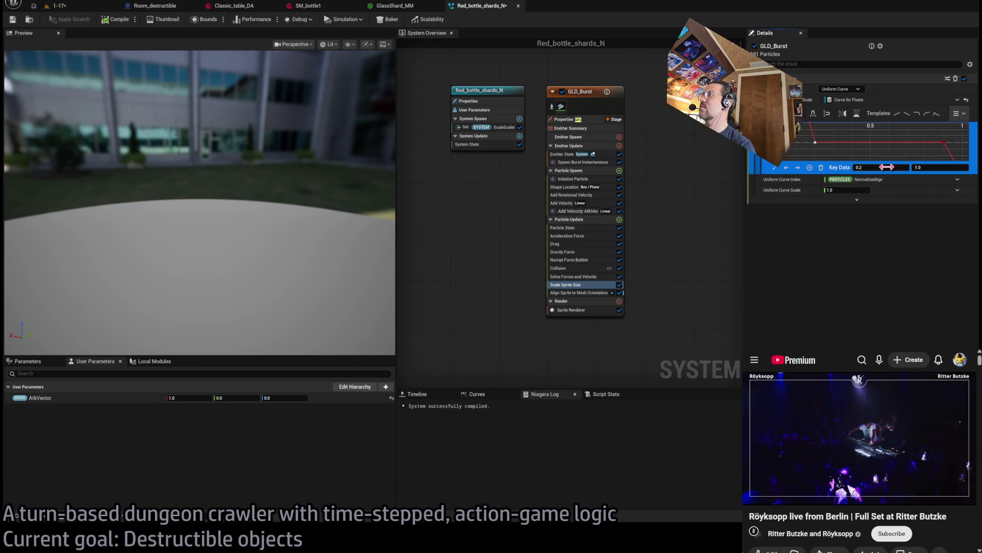
pyautogui.click(836, 159)
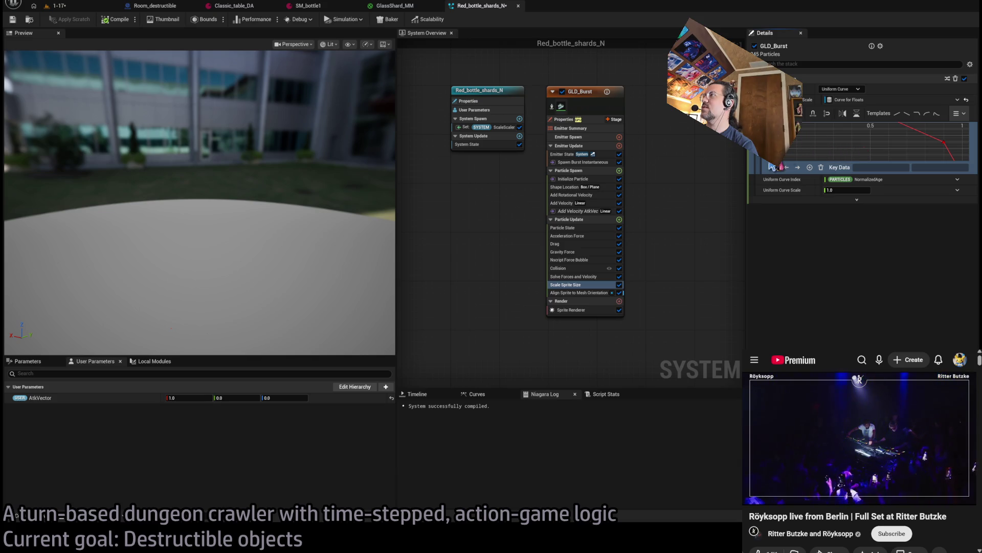
pyautogui.scroll(-1, 795, 148)
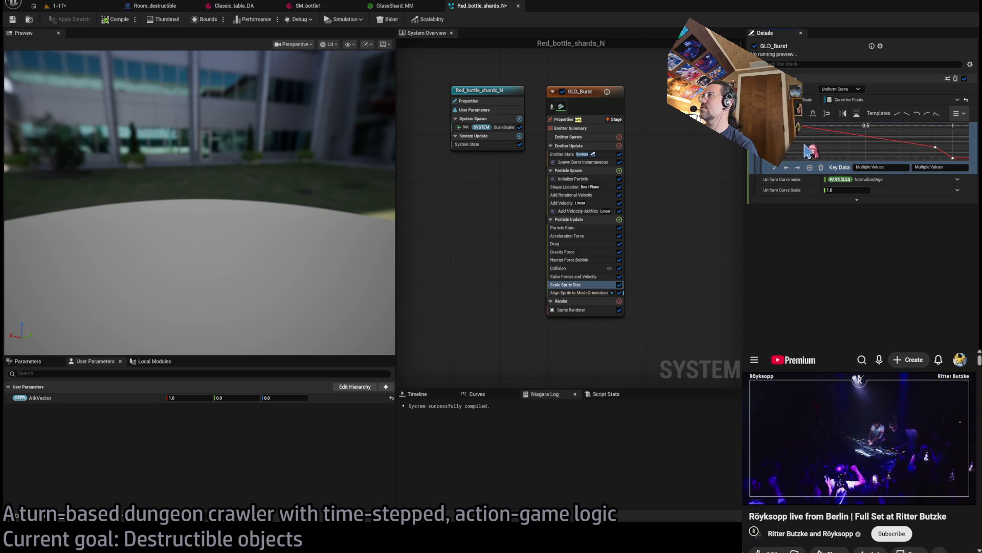
pyautogui.click(894, 167)
pyautogui.click(881, 167)
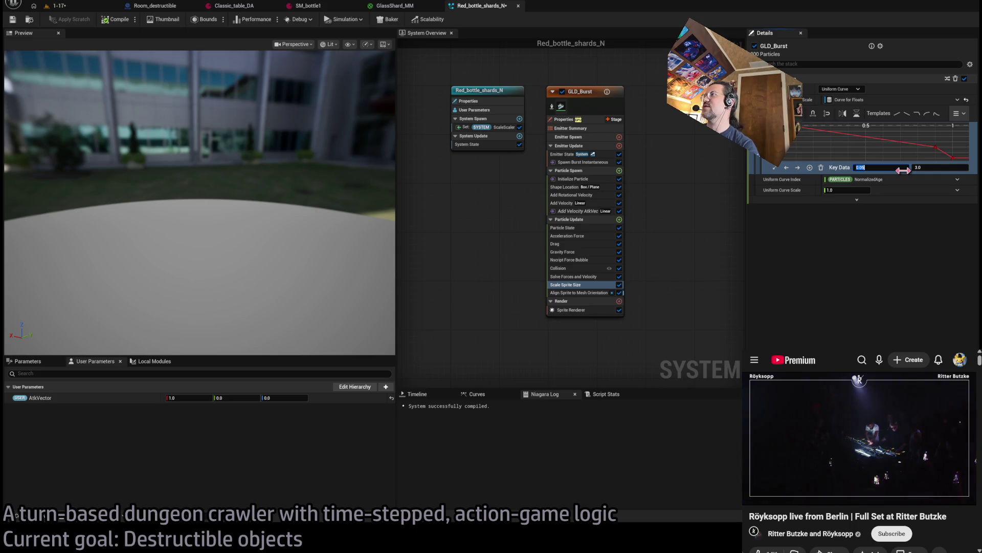
pyautogui.click(820, 136)
# Step: Retime the sprite-size curve key at 0.05 to 0.0, then check the running 1-17 game
pyautogui.click(815, 131)
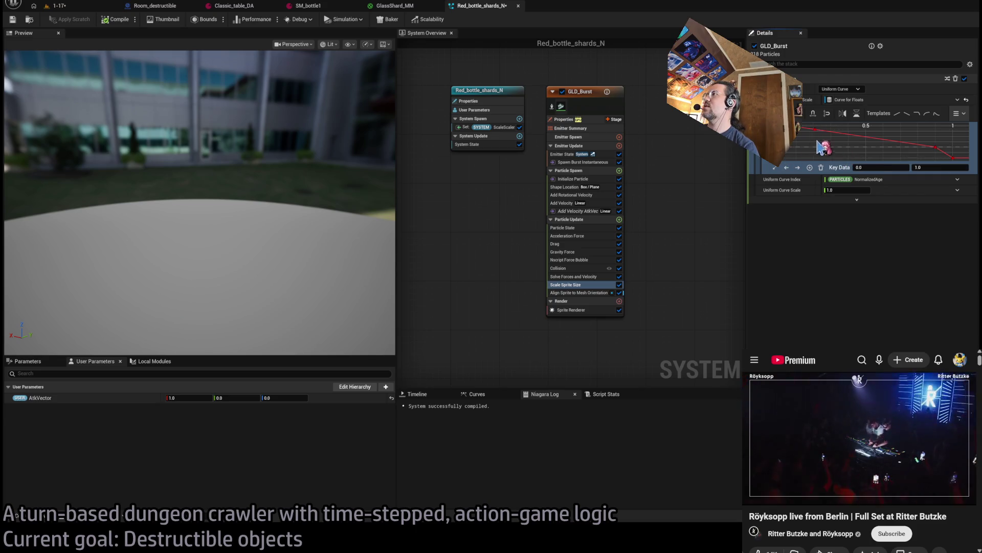
pyautogui.click(833, 154)
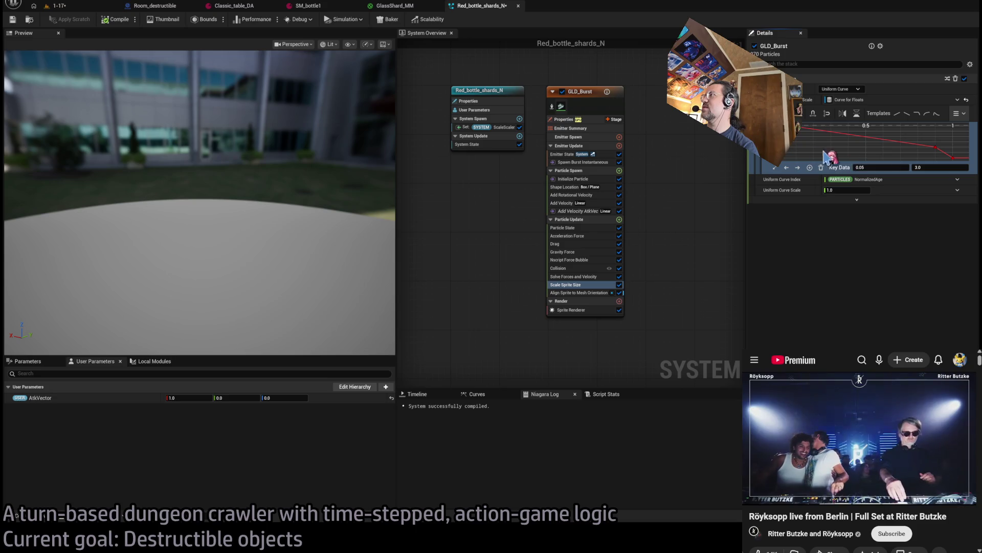
pyautogui.moveTo(797, 153); pyautogui.dragTo(798, 152)
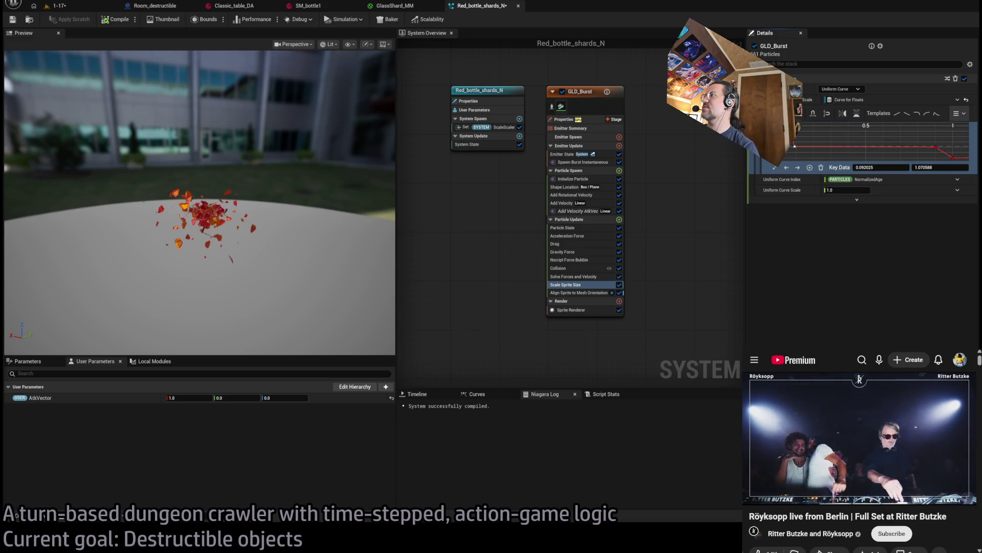
pyautogui.moveTo(880, 167); pyautogui.dragTo(894, 181)
pyautogui.write('0')
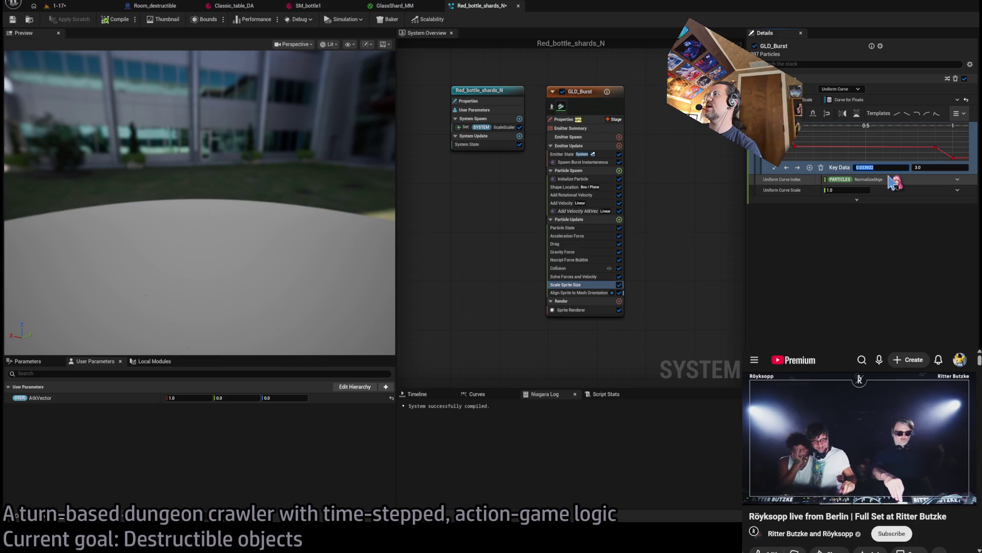
pyautogui.press('Return')
pyautogui.click(877, 167)
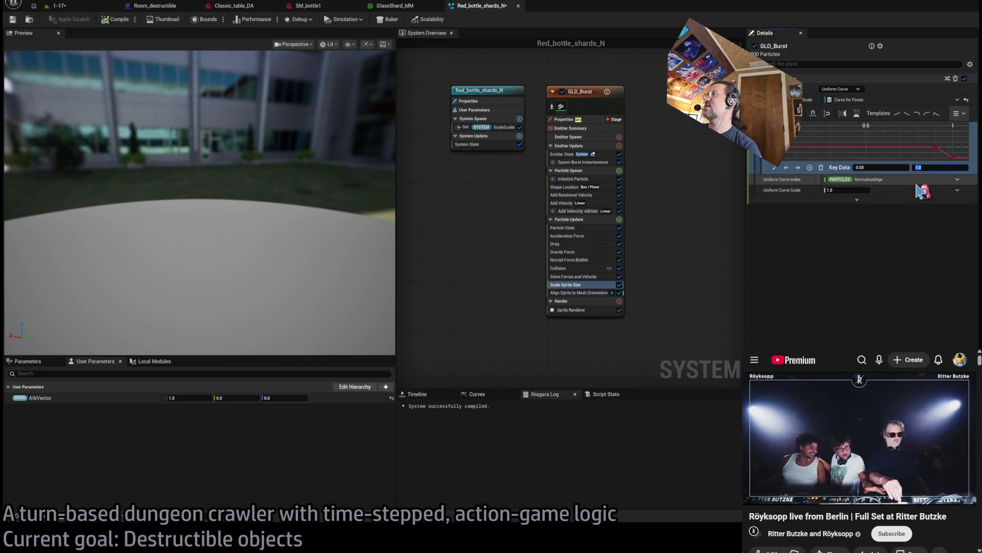
pyautogui.click(87, 7)
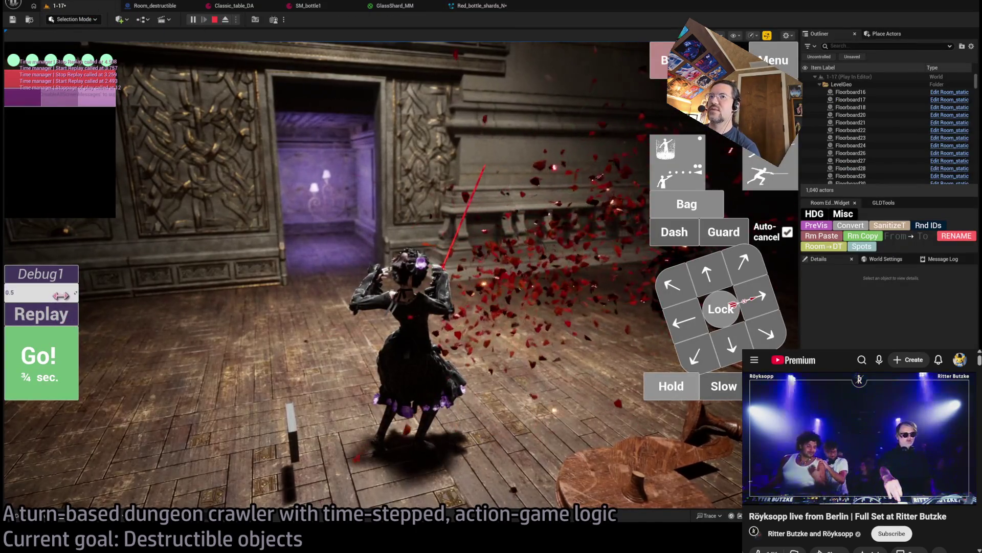
# Step: Replay the red shard burst, stop play, and go back to Red_bottle_shards_N
pyautogui.click(59, 316)
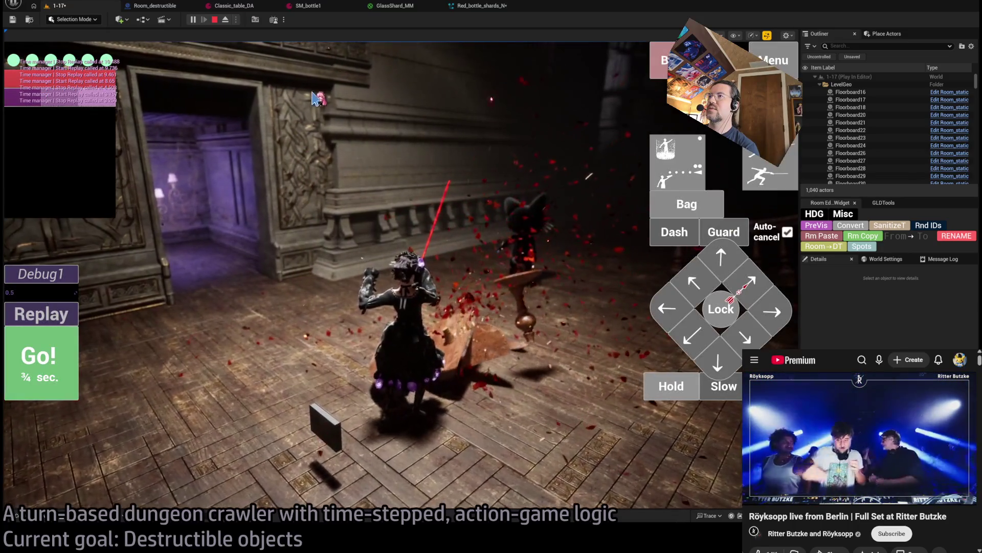
pyautogui.click(215, 19)
pyautogui.click(479, 5)
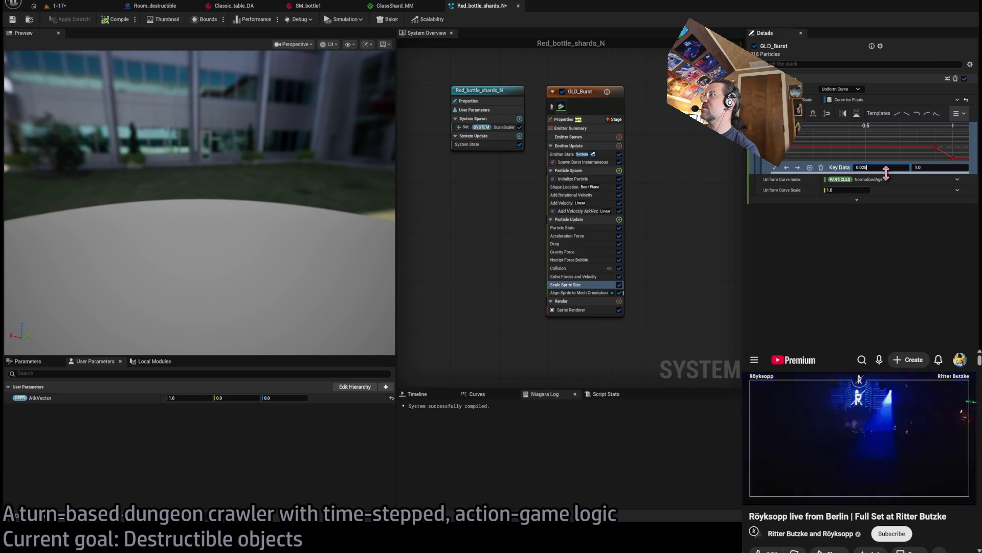
# Step: Commit the 0.025 curve key time and start a new play test of level 1-17
pyautogui.click(251, 215)
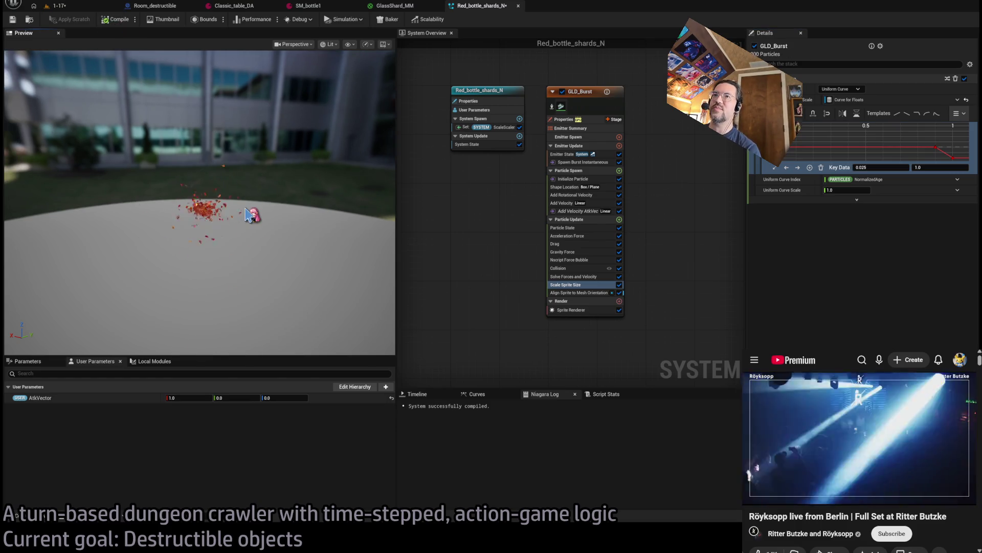
pyautogui.click(85, 7)
pyautogui.click(194, 20)
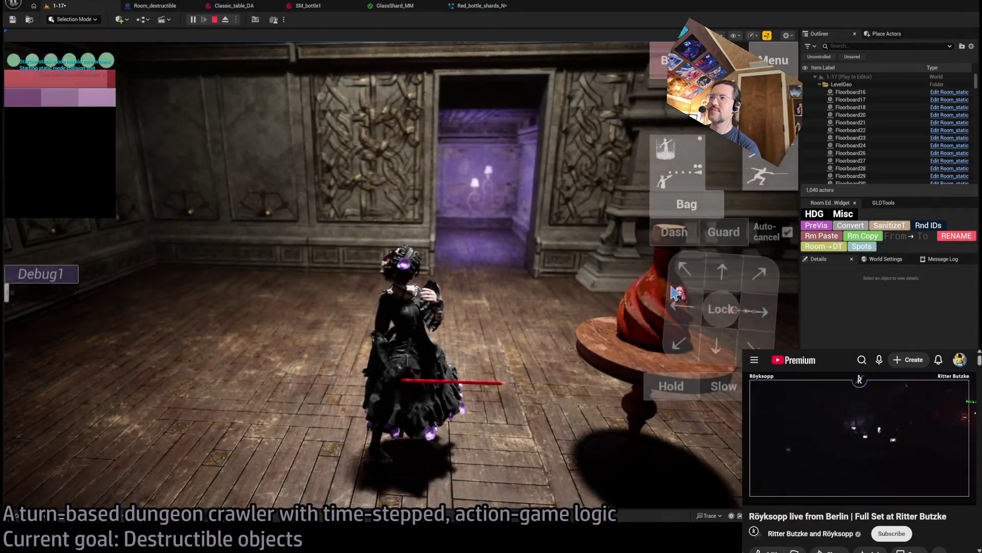
# Step: Run the turn that shatters the bottle and table, replay it five times, then stop playing
pyautogui.click(7, 382)
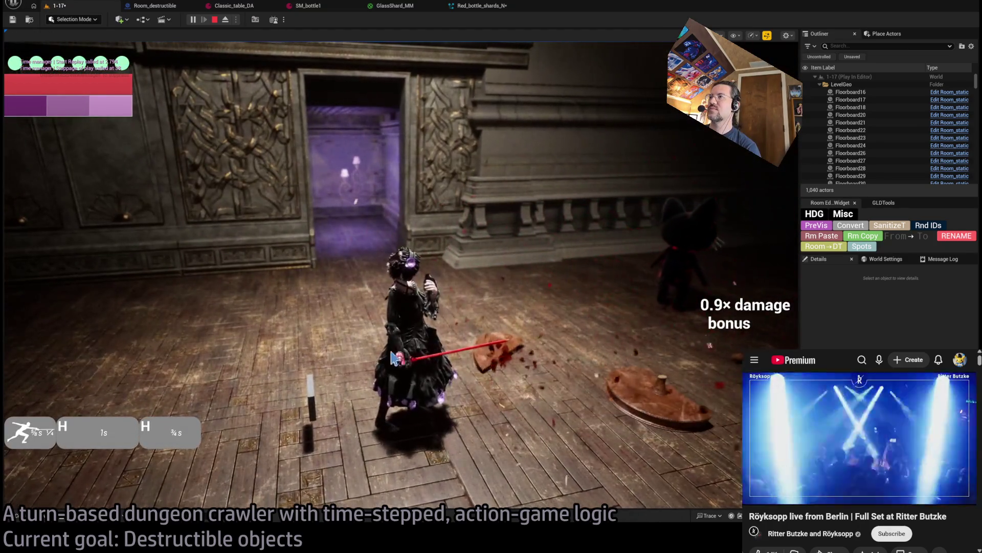
pyautogui.press('r')
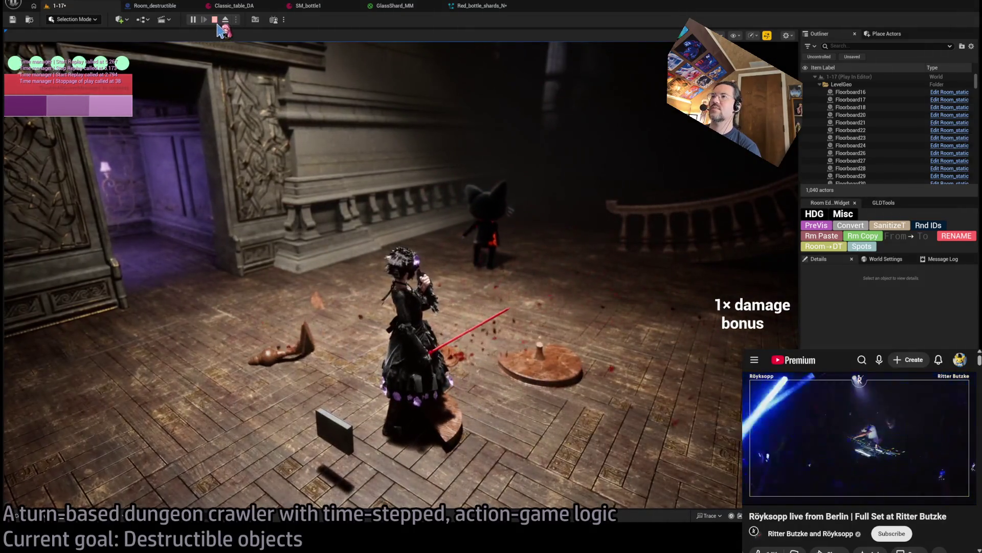
pyautogui.click(51, 313)
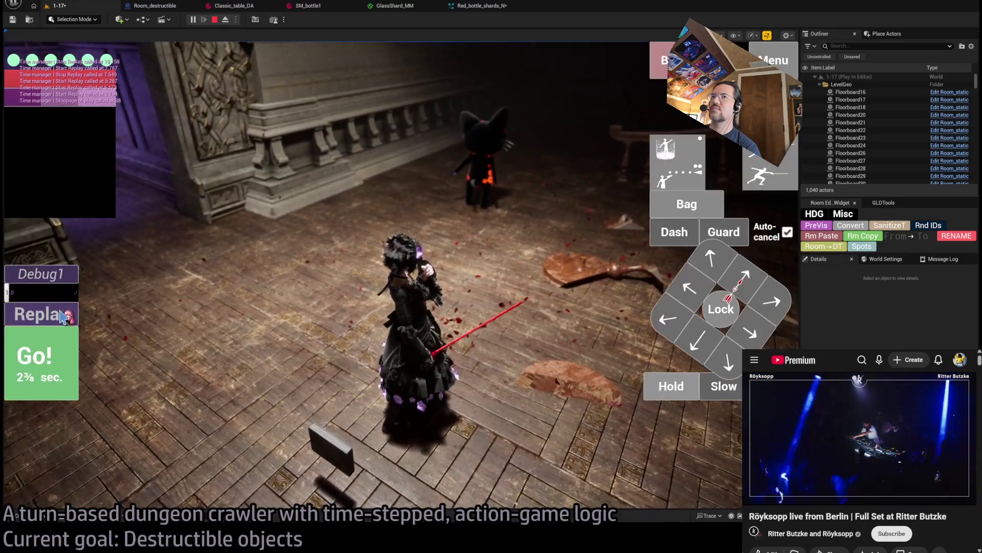
pyautogui.click(63, 315)
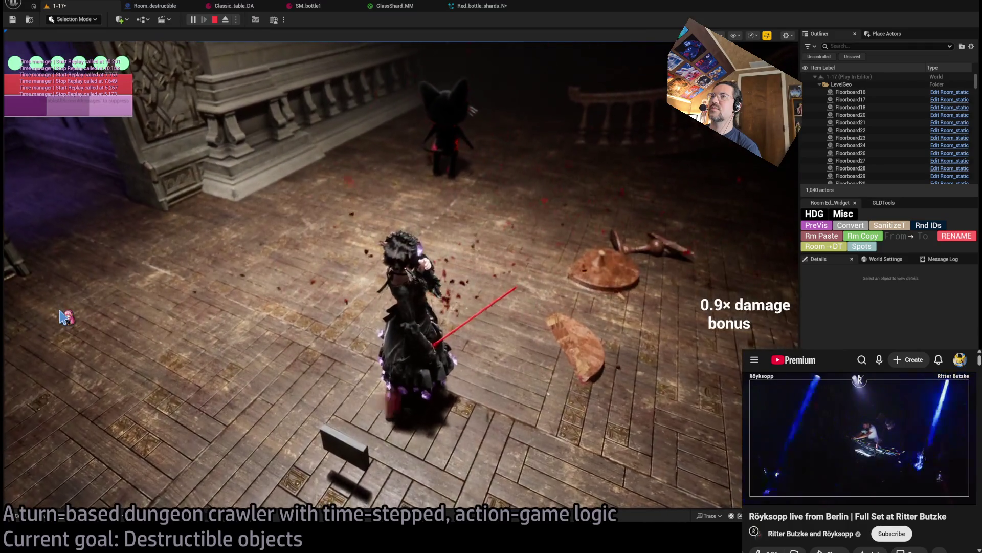
pyautogui.click(67, 324)
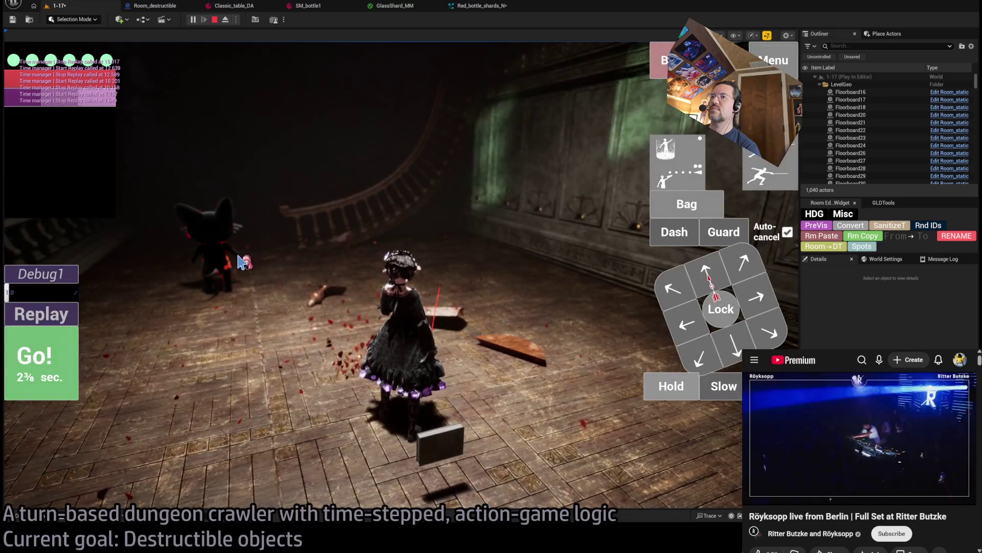
pyautogui.click(66, 316)
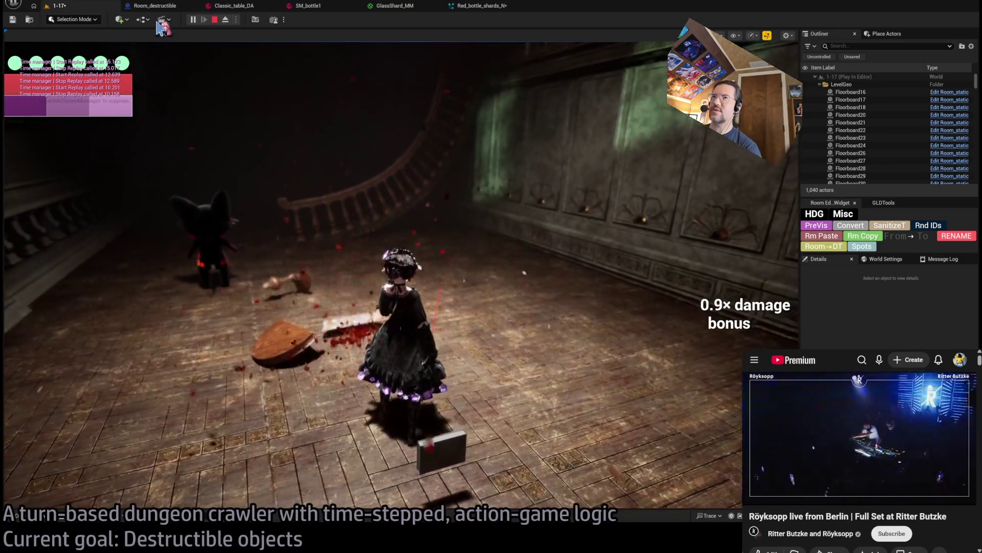
pyautogui.click(215, 21)
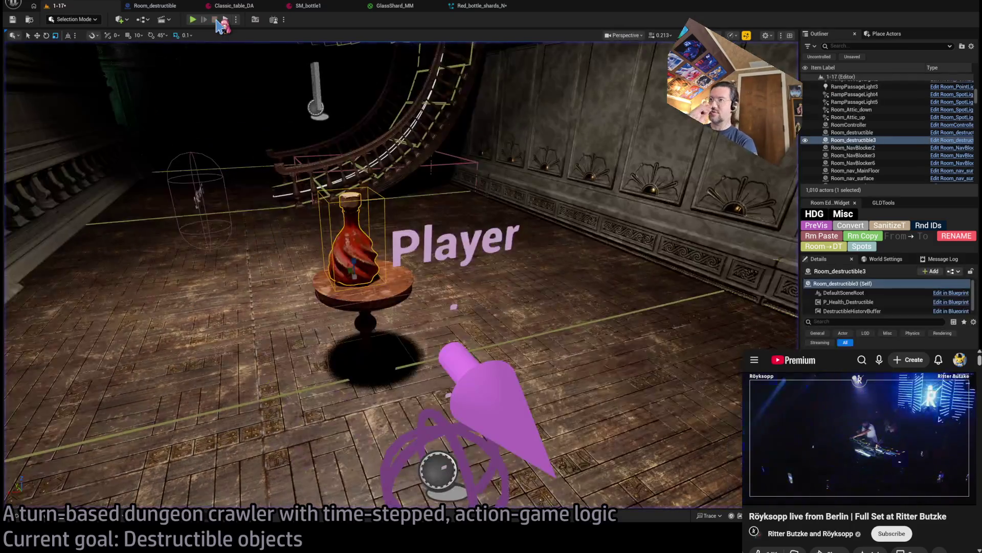